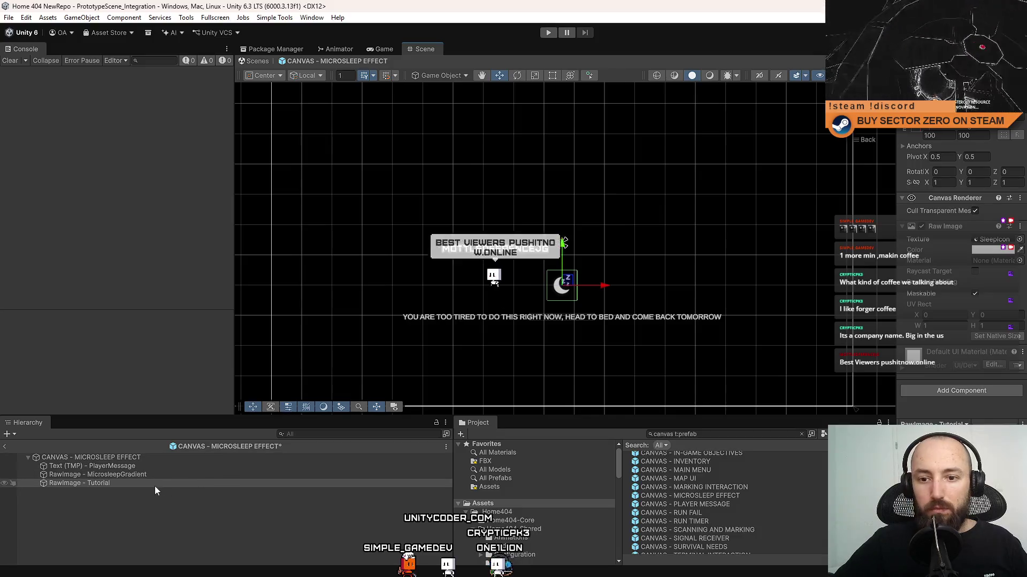
# Step: Replace the PlayerMessage Text Input with 'SHAKE THE CAMERA TO WAKE UP'
pyautogui.click(958, 273)
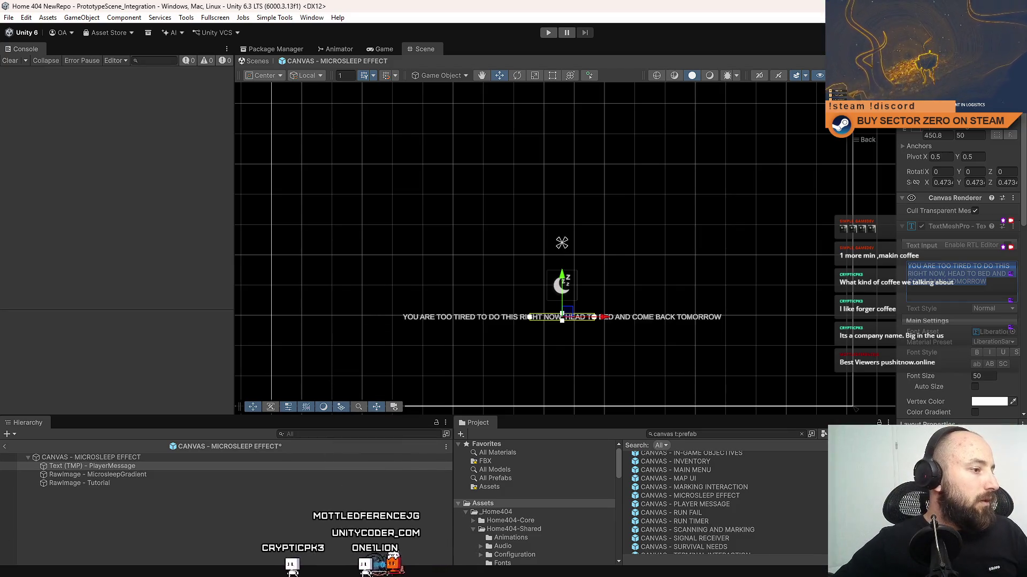
pyautogui.press('Escape')
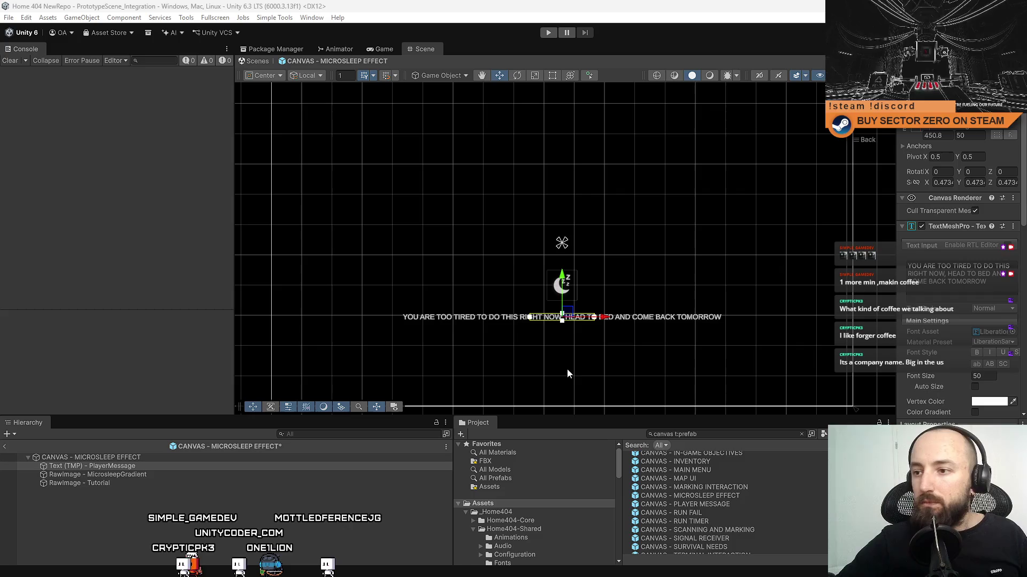
pyautogui.click(955, 290)
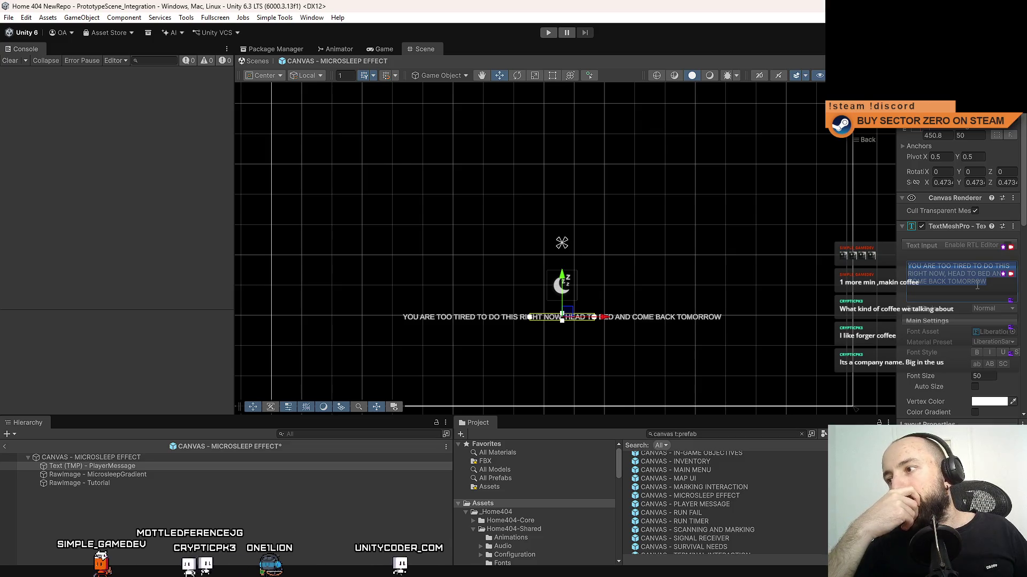
pyautogui.write('SHAKE TO')
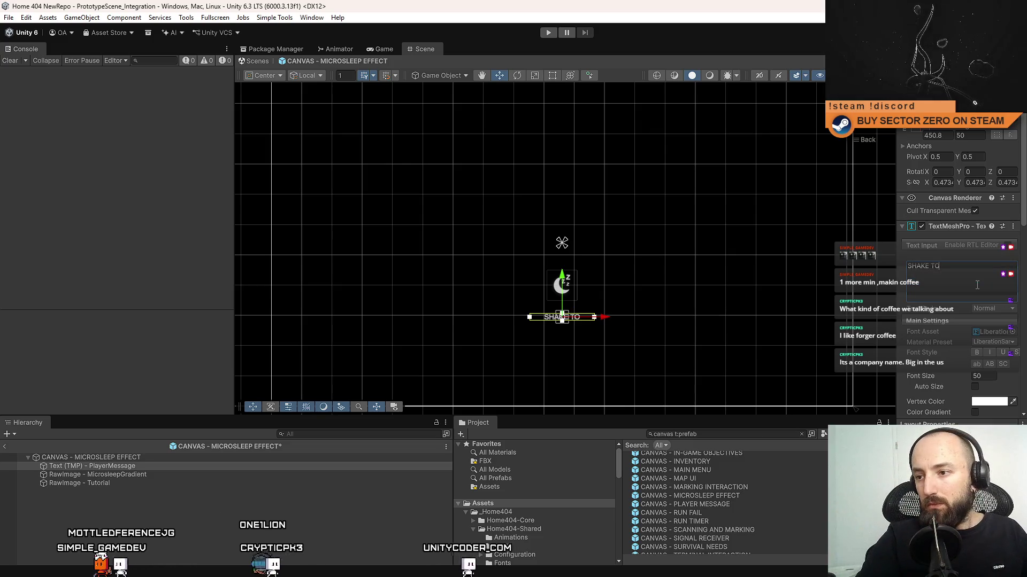
pyautogui.press('BackSpace')
pyautogui.write('HE CA')
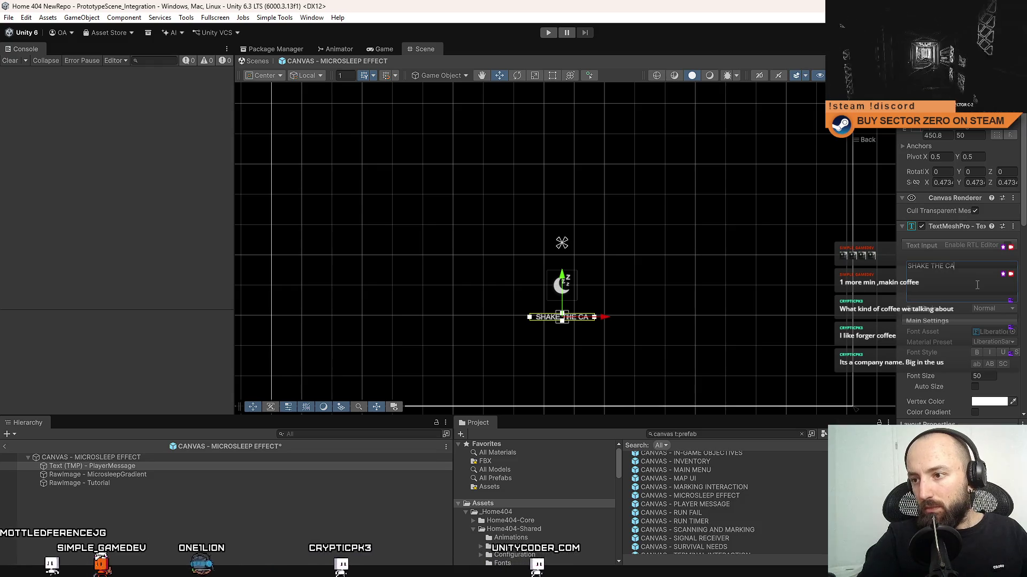
pyautogui.write('MERA TO')
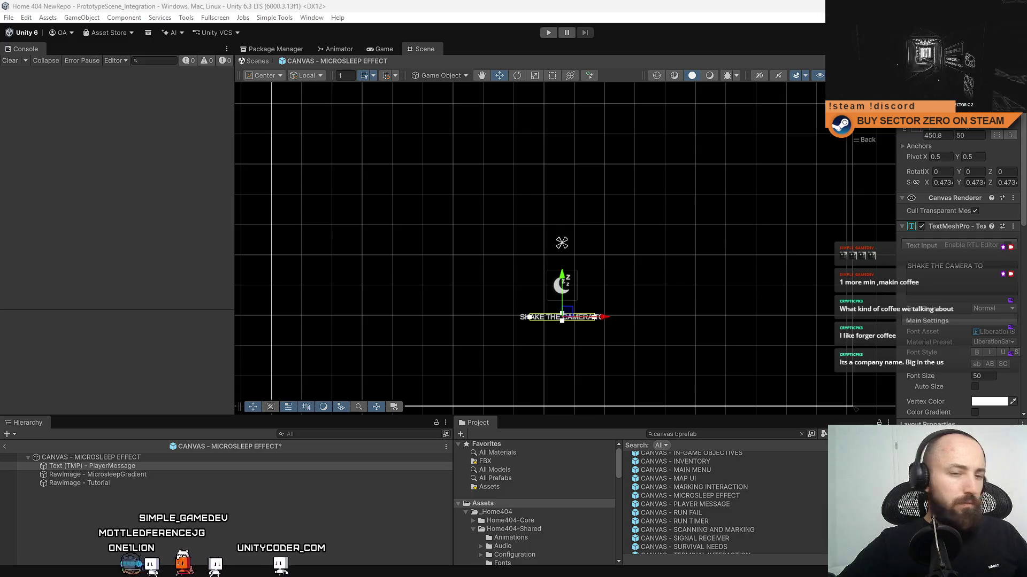
pyautogui.click(955, 289)
pyautogui.write('SHAKE THE CAMERA TO WAKE UP')
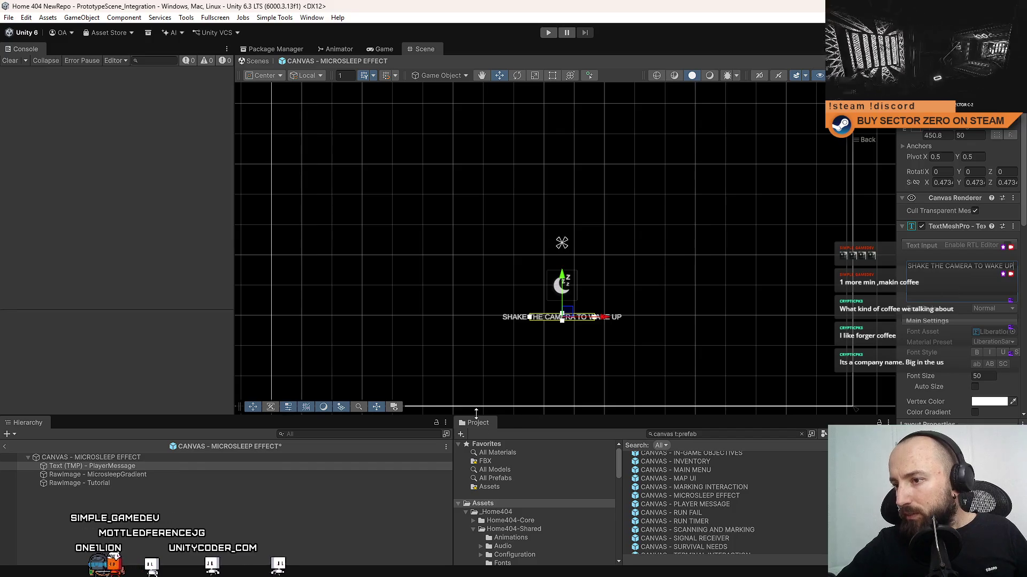
# Step: Select Text (TMP) - PlayerMessage and drag it up toward the moon icon
pyautogui.click(228, 530)
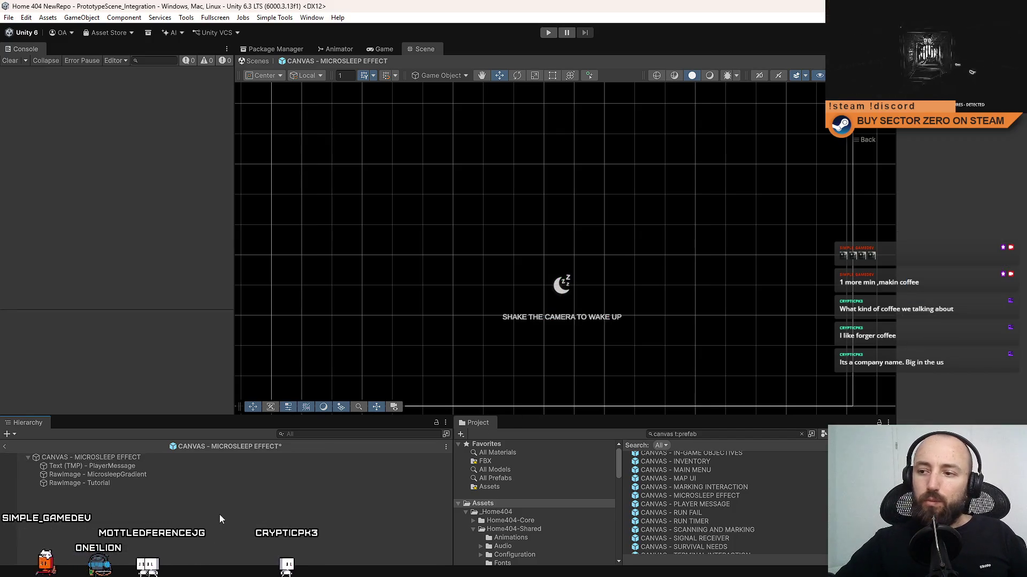
pyautogui.click(184, 470)
pyautogui.click(176, 473)
pyautogui.click(185, 467)
pyautogui.click(565, 246)
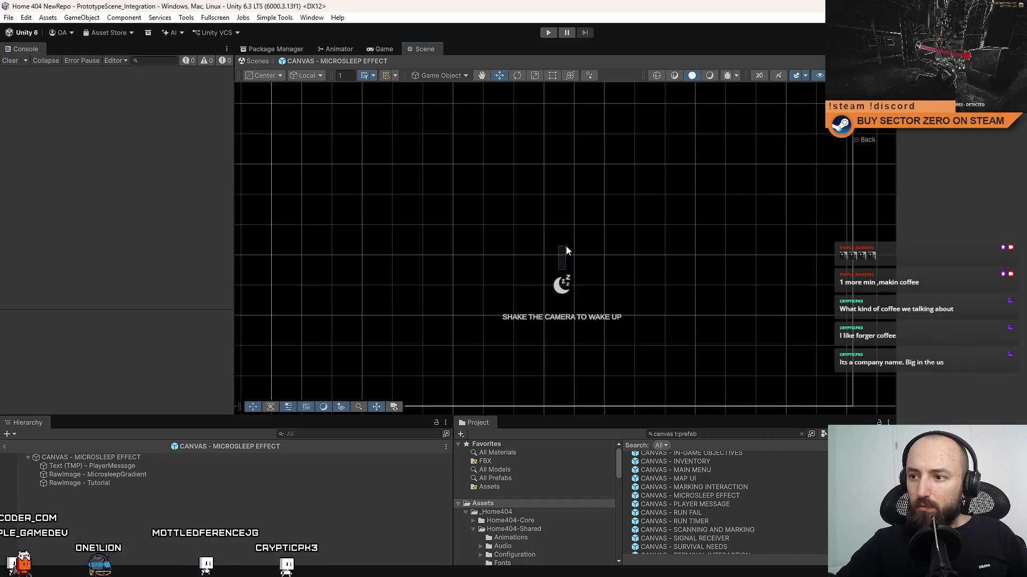
pyautogui.click(116, 466)
pyautogui.click(116, 475)
pyautogui.click(115, 482)
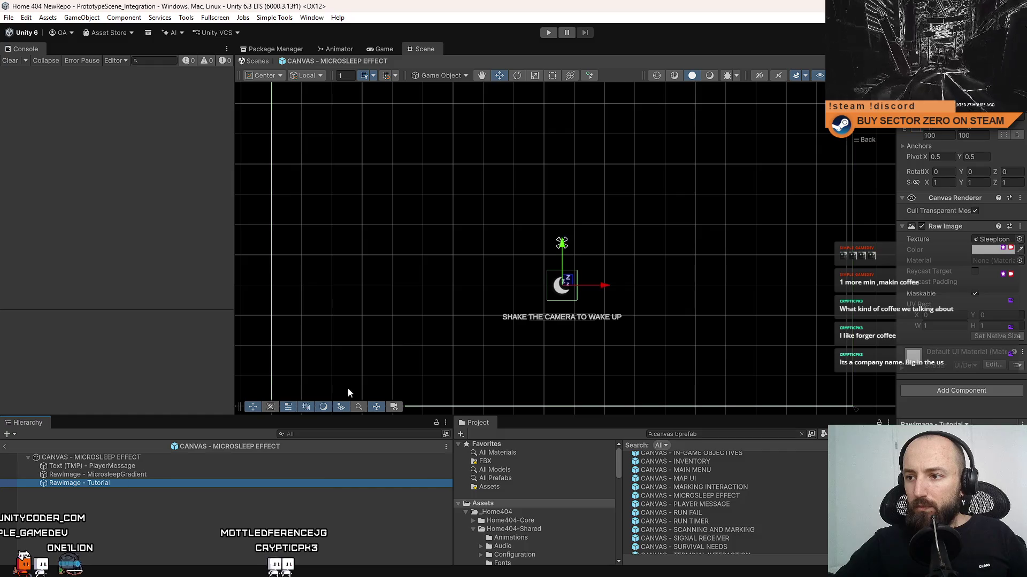
pyautogui.click(163, 466)
pyautogui.moveTo(563, 283)
pyautogui.mouseDown()
pyautogui.moveTo(593, 220)
pyautogui.moveTo(604, 221)
pyautogui.moveTo(601, 269)
pyautogui.mouseUp()
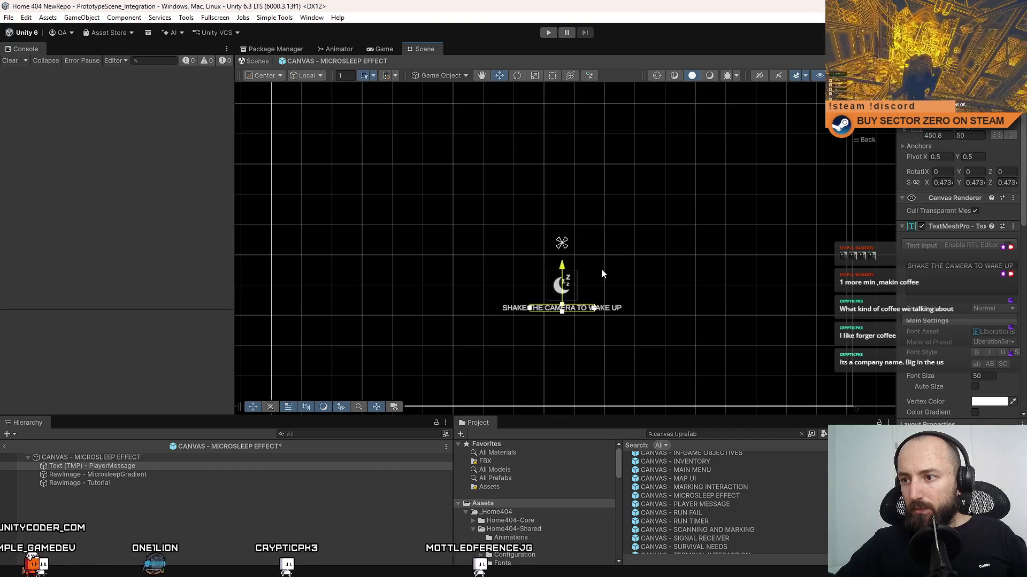
# Step: Clear the selection and select the CANVAS - MICROSLEEP EFFECT root object
pyautogui.click(148, 525)
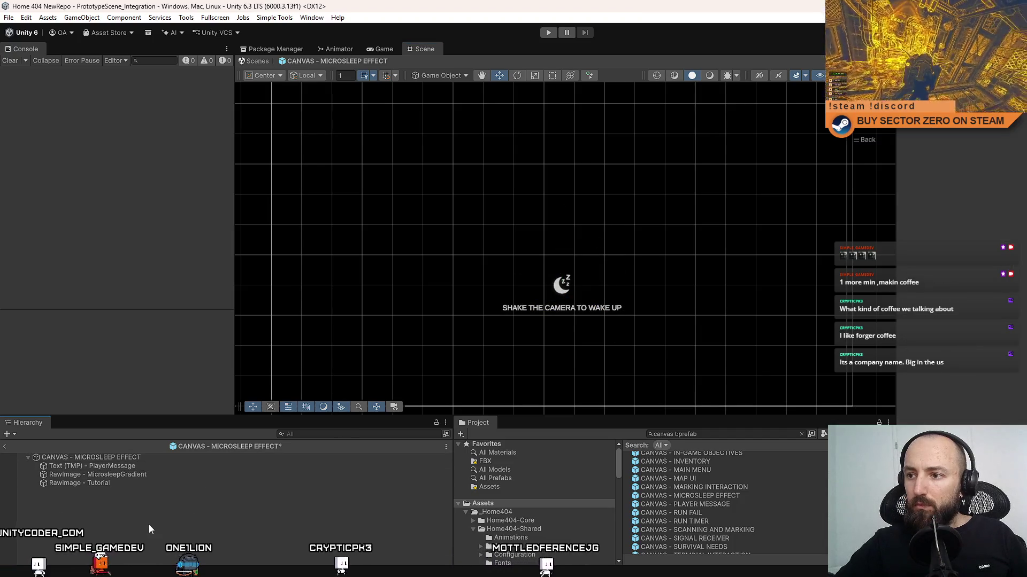
pyautogui.click(147, 474)
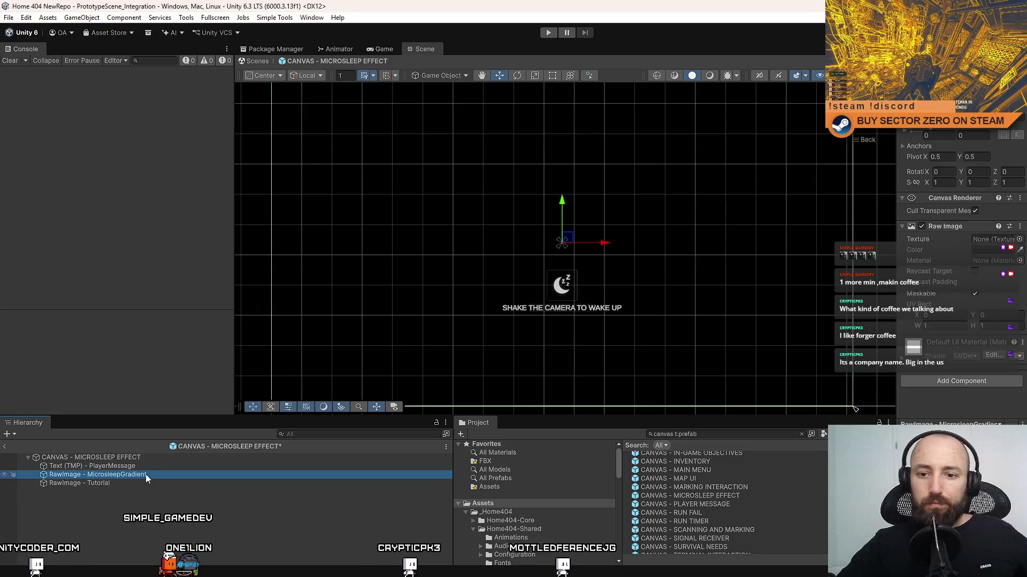
pyautogui.click(185, 504)
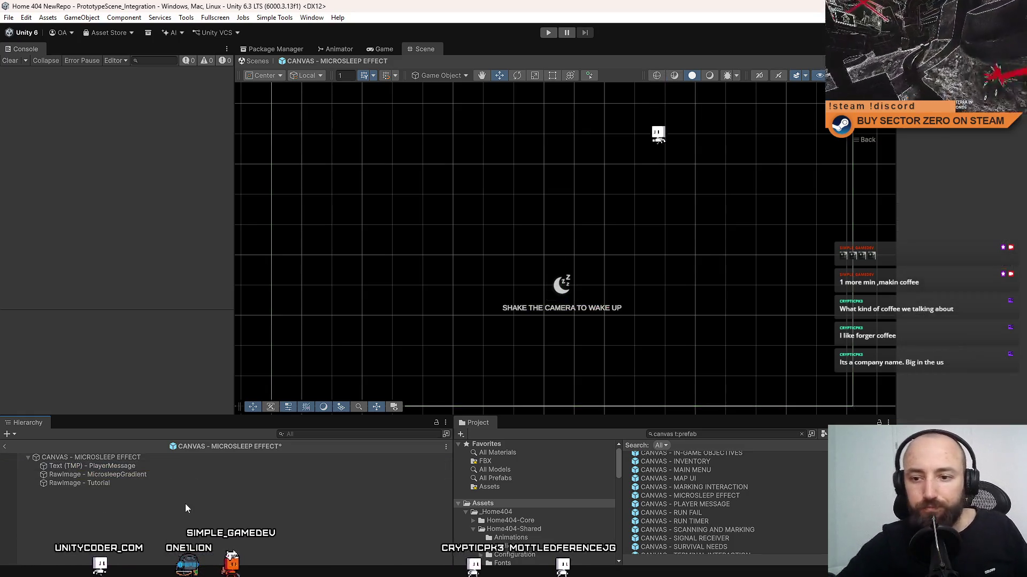
pyautogui.click(176, 458)
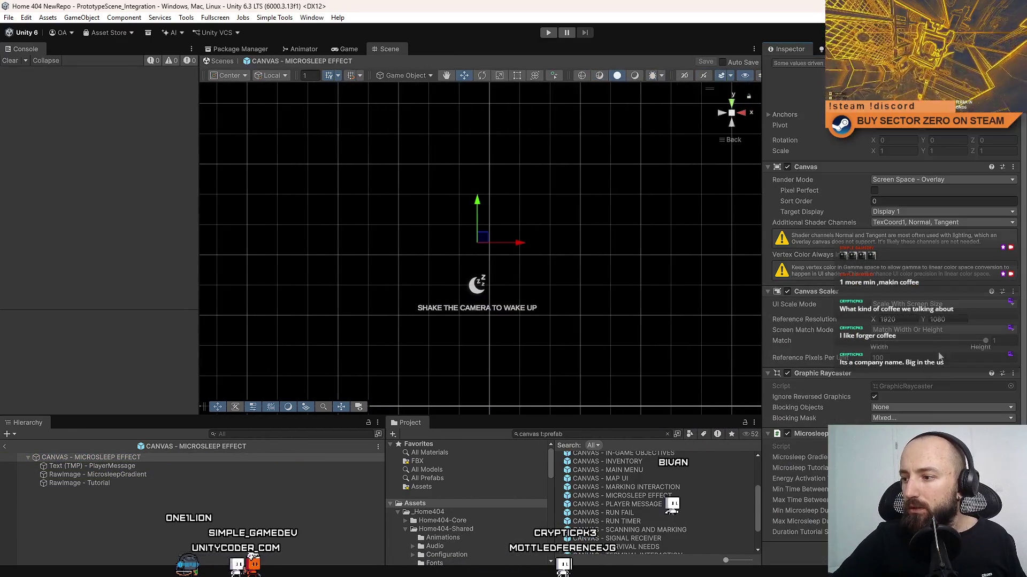
# Step: Add an empty private void UpdateShakeTutorialAlpha(float alpha) method after GetMouseShakeThisFrame
pyautogui.scroll(-6, 582, 362)
pyautogui.scroll(3, 582, 362)
pyautogui.scroll(20, 581, 362)
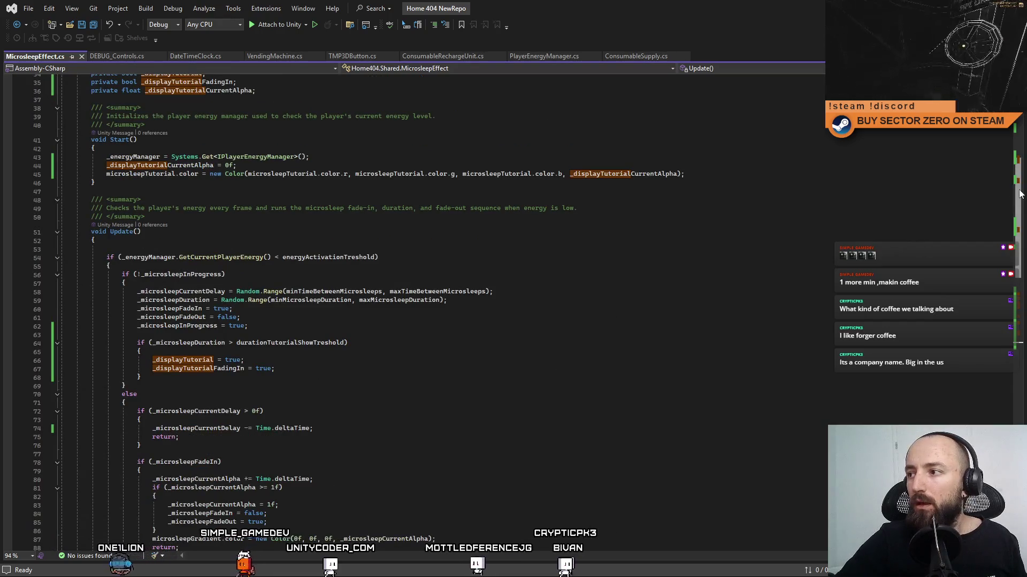
pyautogui.scroll(-20, 197, 400)
pyautogui.click(197, 401)
pyautogui.press('Return')
pyautogui.press('Return')
pyautogui.write('private')
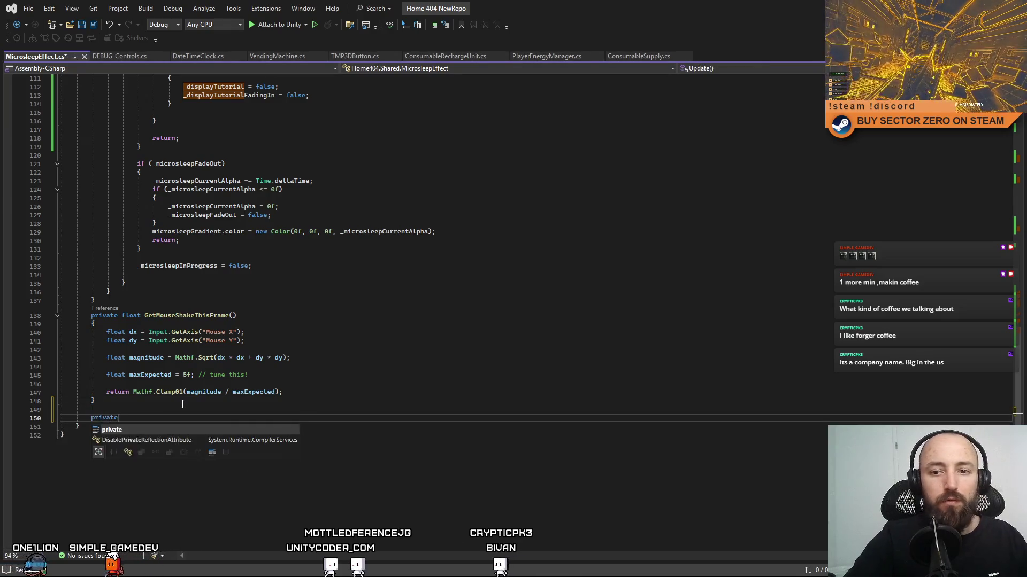
pyautogui.write(' void ')
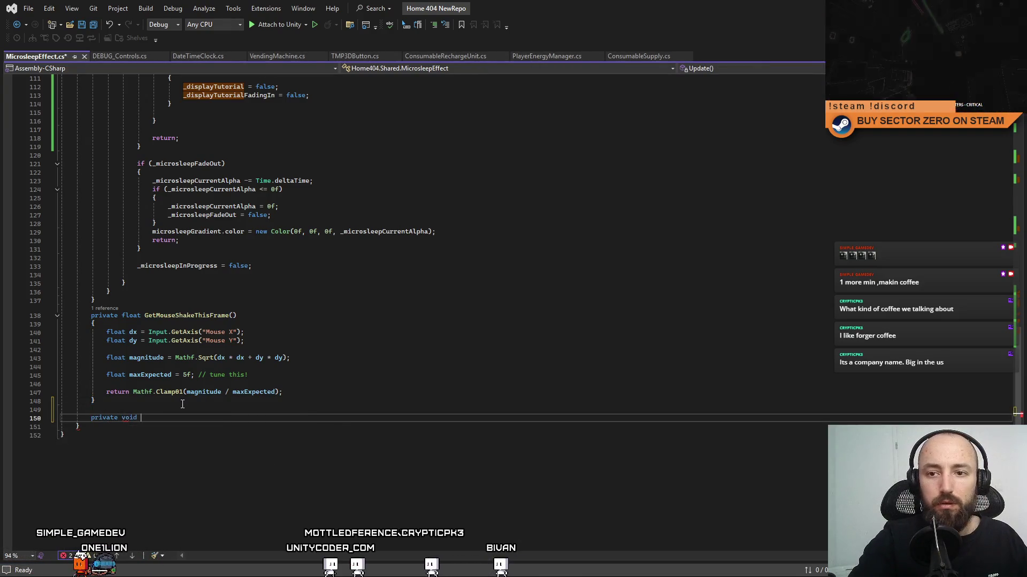
pyautogui.write('Update')
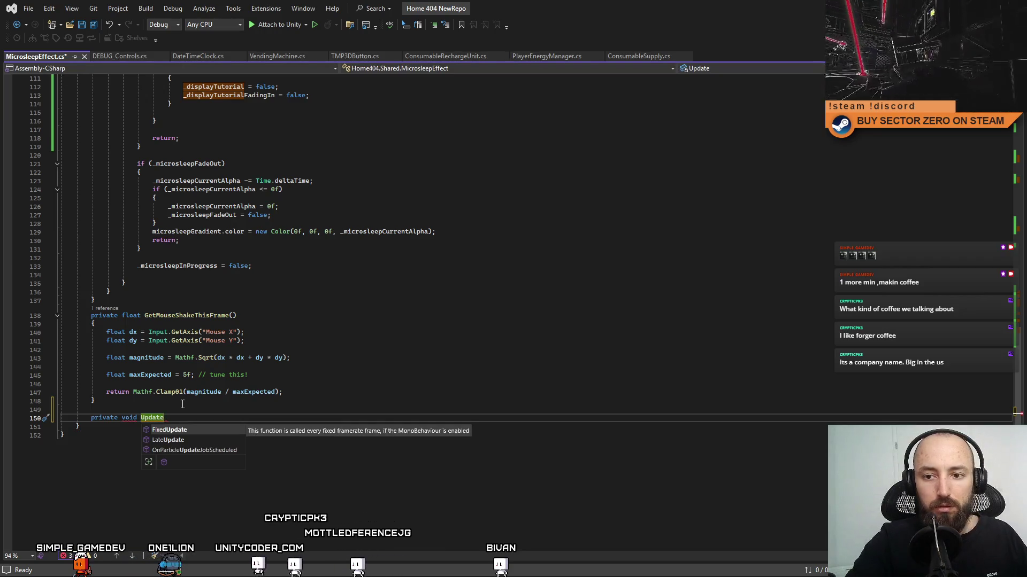
pyautogui.write('ShakeTutorialAlpha(floa')
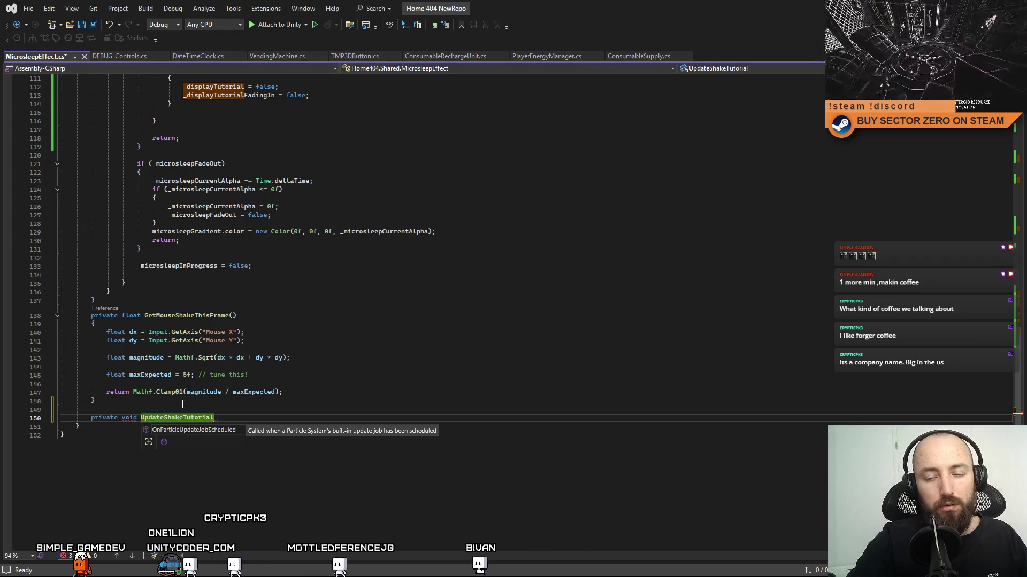
pyautogui.press('Tab')
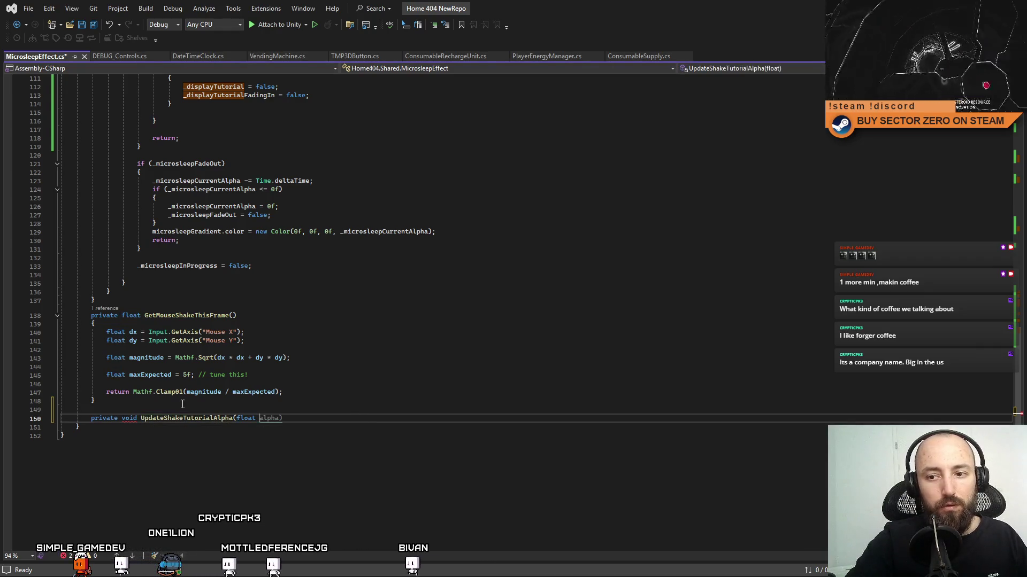
pyautogui.press('Tab')
pyautogui.write('{')
pyautogui.press('Return')
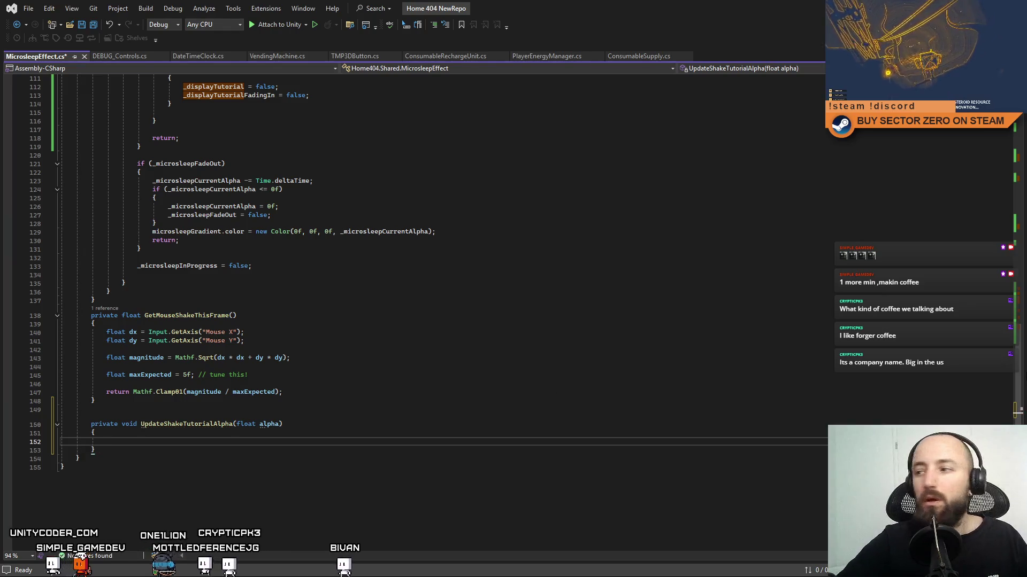
pyautogui.scroll(20, 1019, 361)
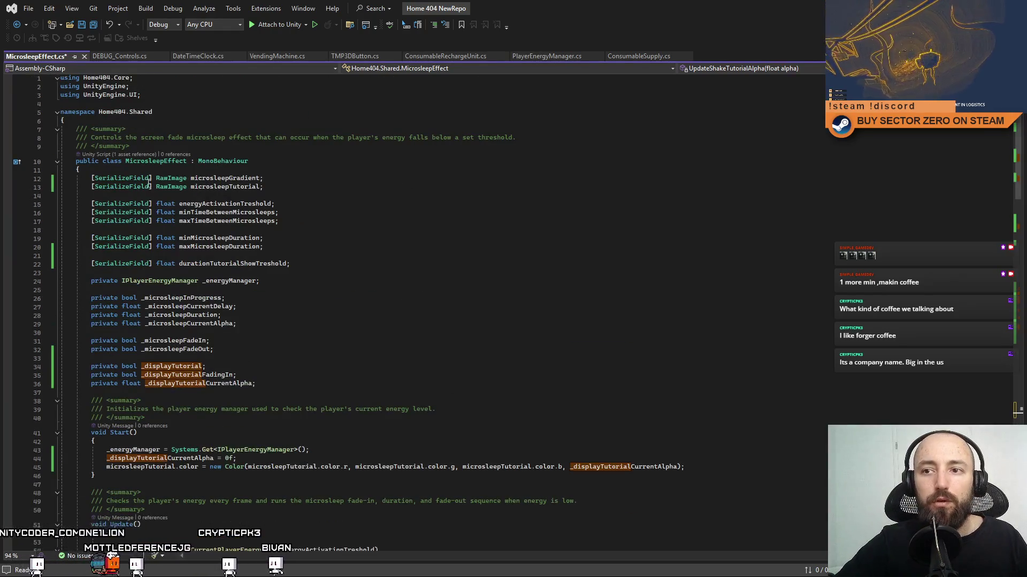
# Step: Add a serialized TextMeshPro microsleepTutorialText field below the microsleepTutorial field
pyautogui.click(321, 186)
pyautogui.press('Return')
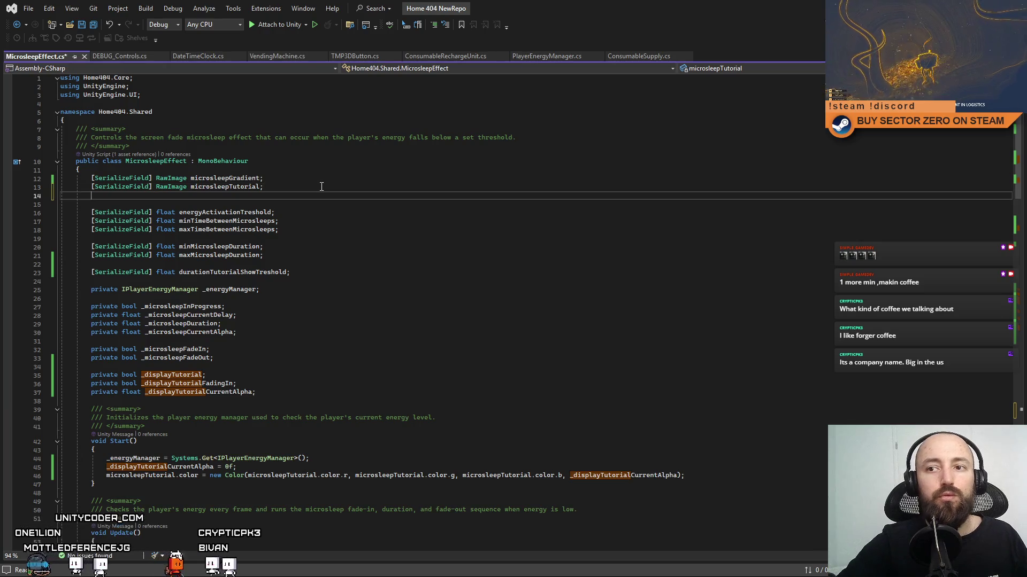
pyautogui.doubleClick(177, 196)
pyautogui.write('Text')
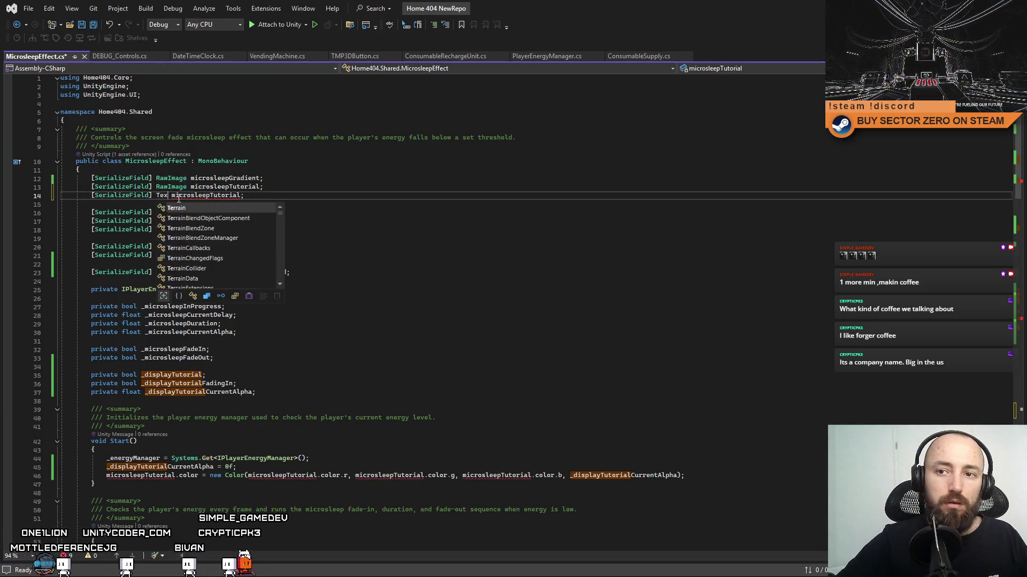
pyautogui.write('Mesh')
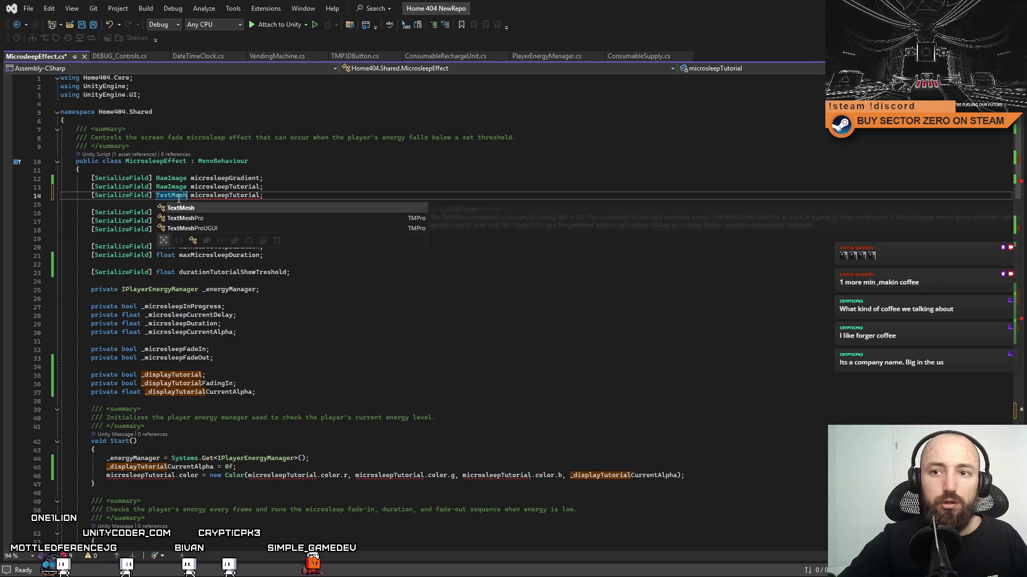
pyautogui.write('Pro')
pyautogui.press('Tab')
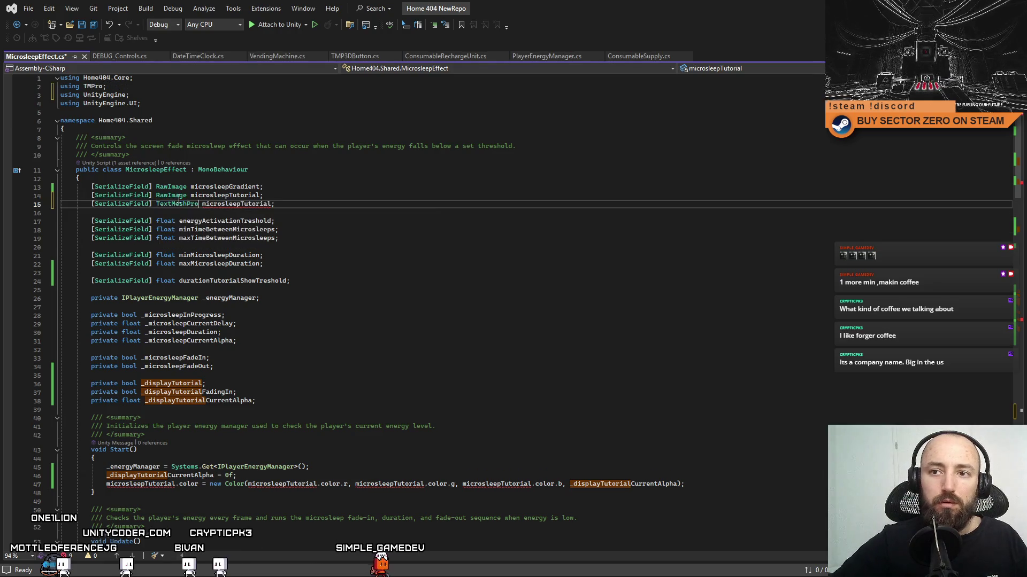
pyautogui.click(294, 204)
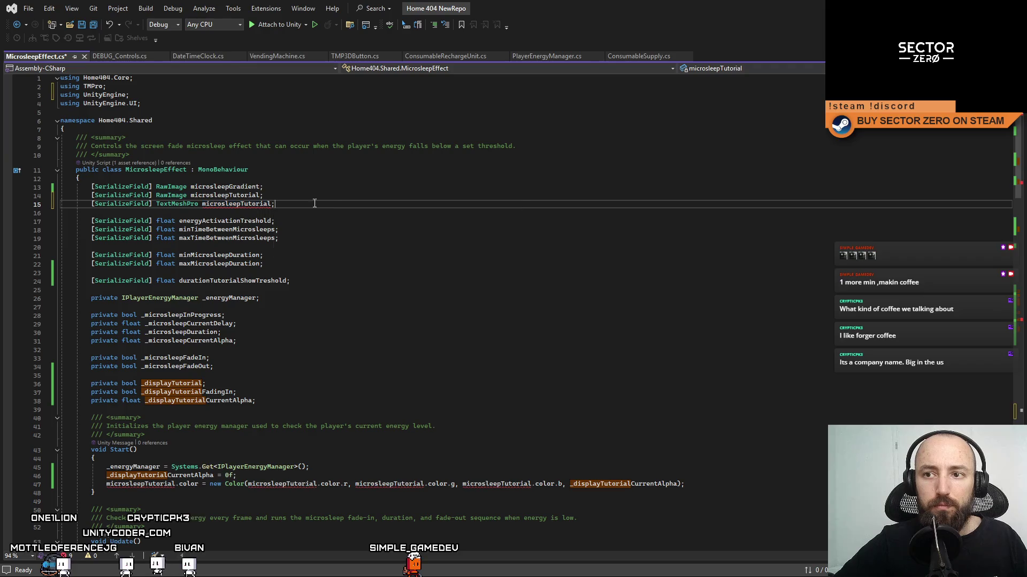
pyautogui.write('Text')
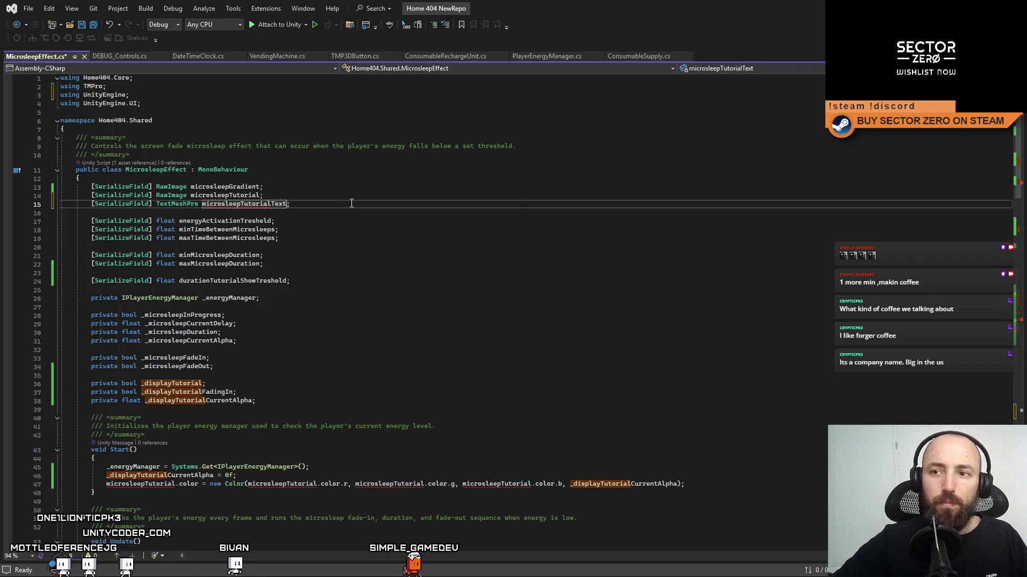
pyautogui.doubleClick(278, 205)
pyautogui.scroll(-20, 1014, 145)
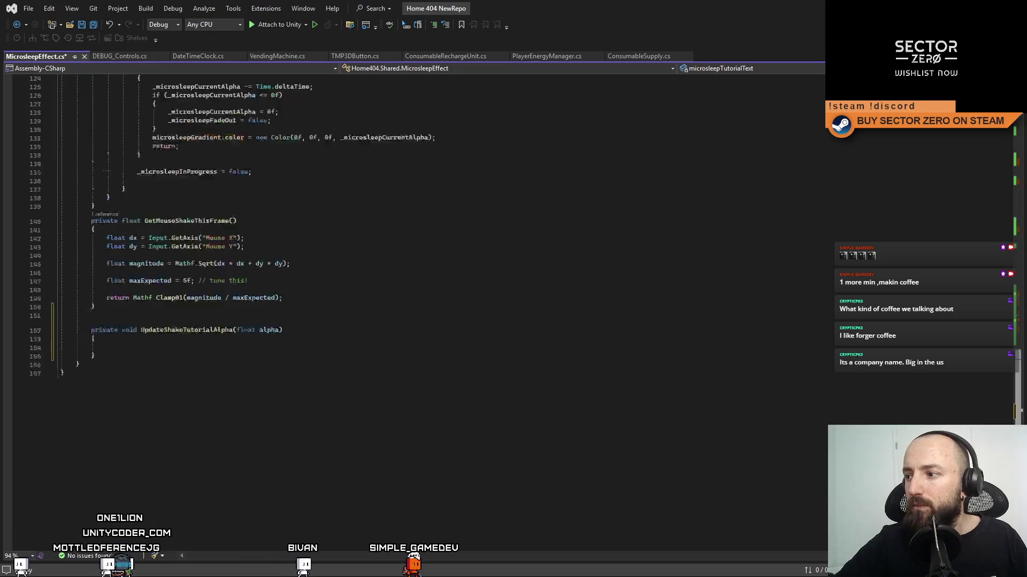
pyautogui.scroll(20, 1014, 145)
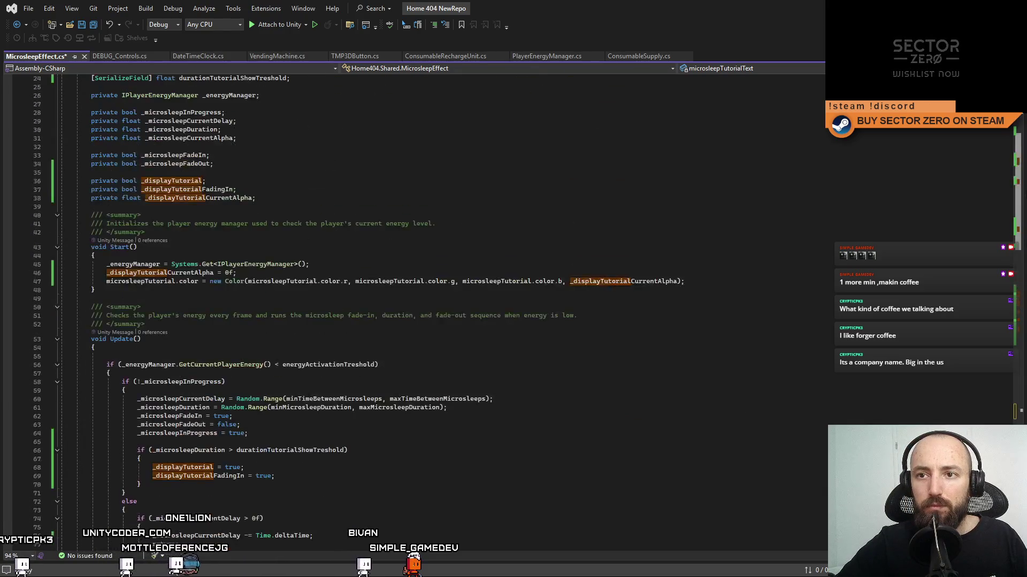
pyautogui.scroll(6, 1014, 144)
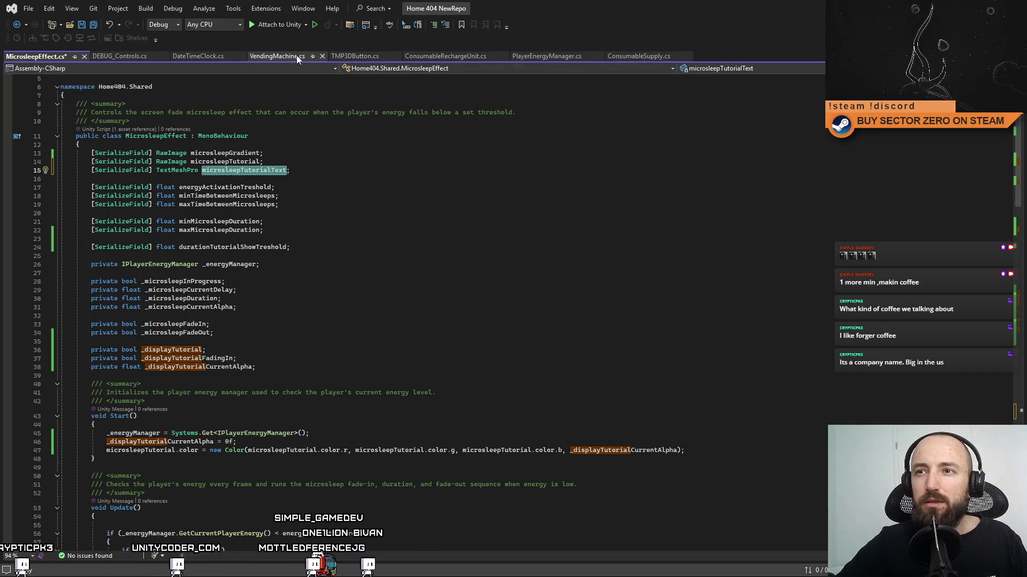
# Step: Check TMP3DButton.cs for reference, then change the field type to TMP_Text
pyautogui.click(351, 57)
pyautogui.scroll(10, 1021, 129)
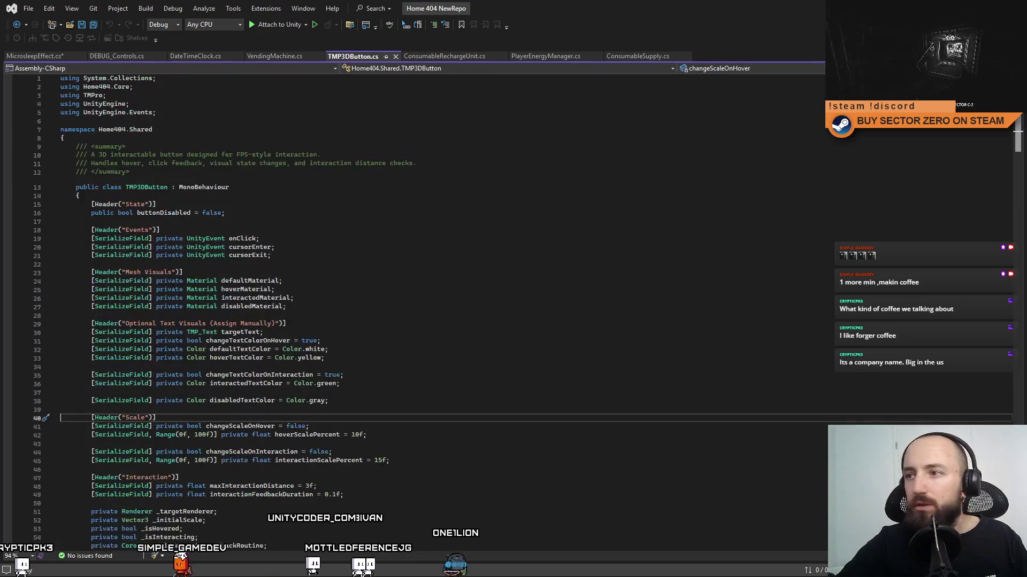
pyautogui.scroll(-5, 1020, 118)
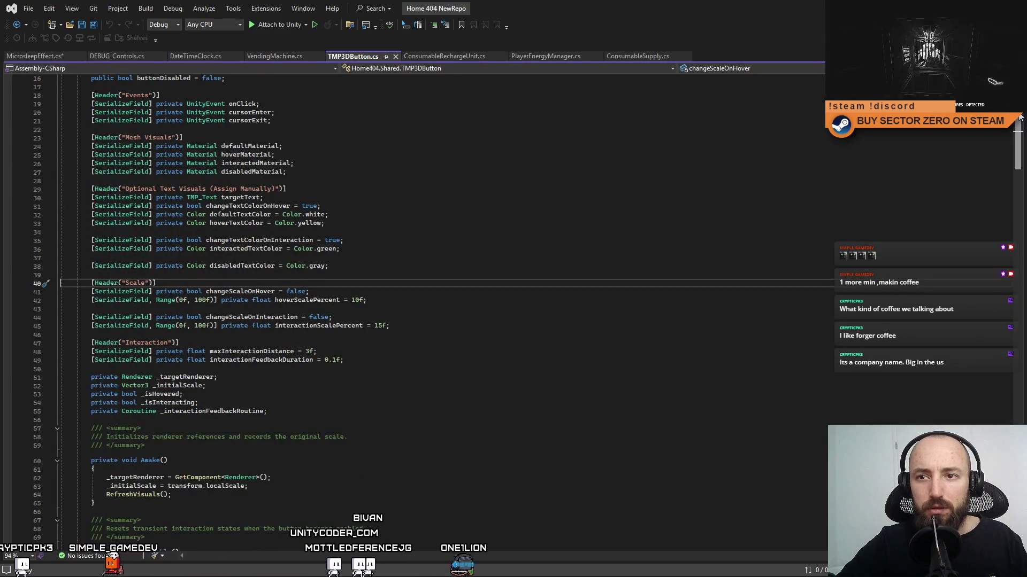
pyautogui.click(35, 57)
pyautogui.doubleClick(162, 170)
pyautogui.write('TMP')
pyautogui.doubleClick(170, 183)
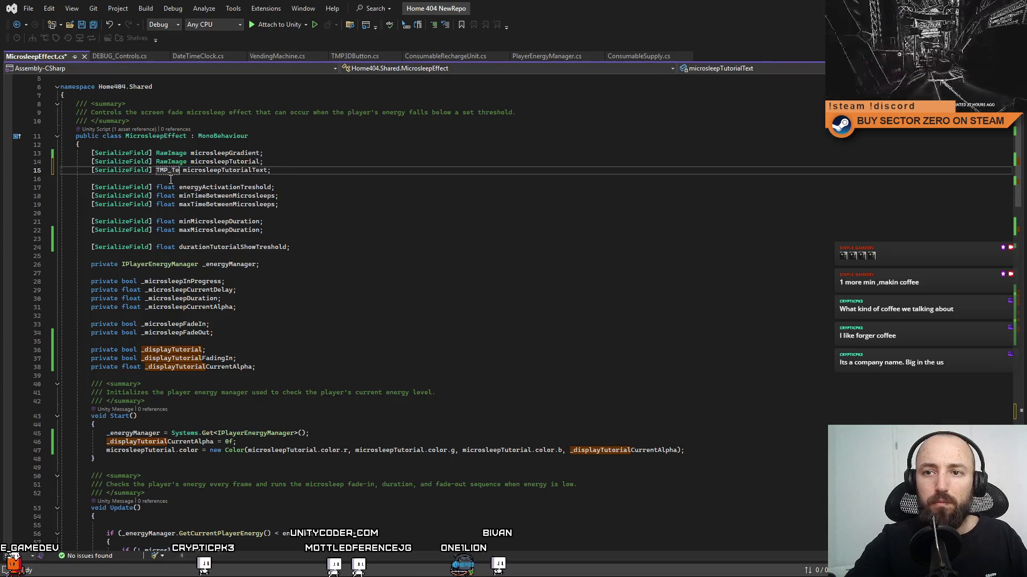
pyautogui.click(373, 164)
pyautogui.click(588, 228)
pyautogui.scroll(-12, 650, 225)
pyautogui.scroll(4, 649, 226)
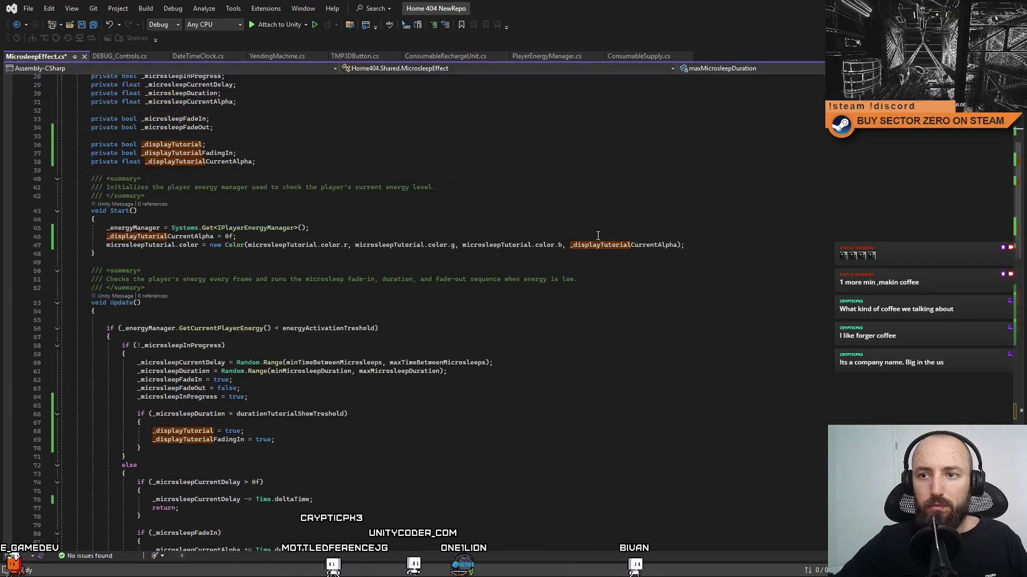
pyautogui.scroll(-20, 1018, 175)
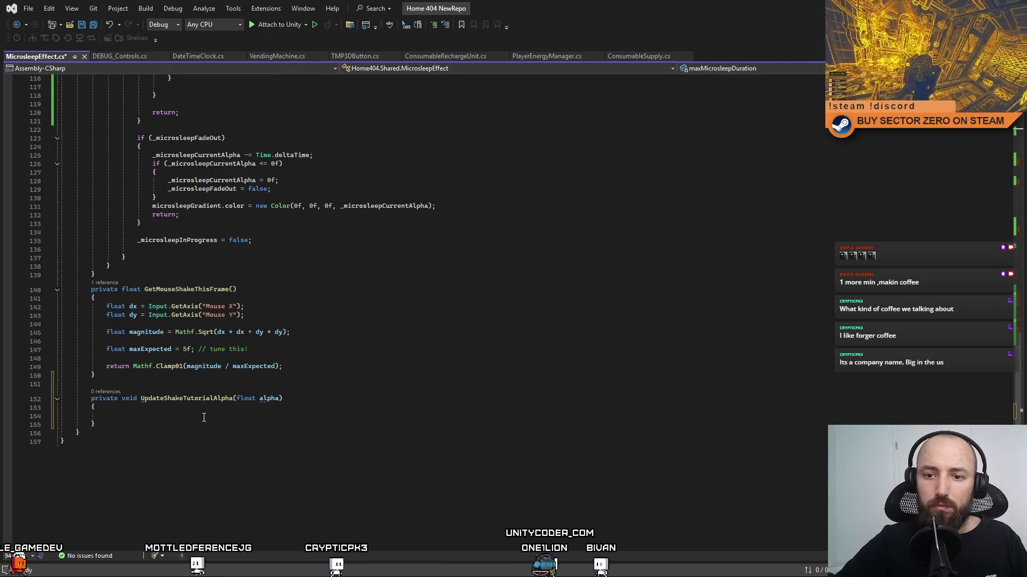
# Step: Set microsleepTutorialText.color to a new Color with its r, g, b and the alpha parameter
pyautogui.click(253, 410)
pyautogui.write('microsleepTutorialText.color =')
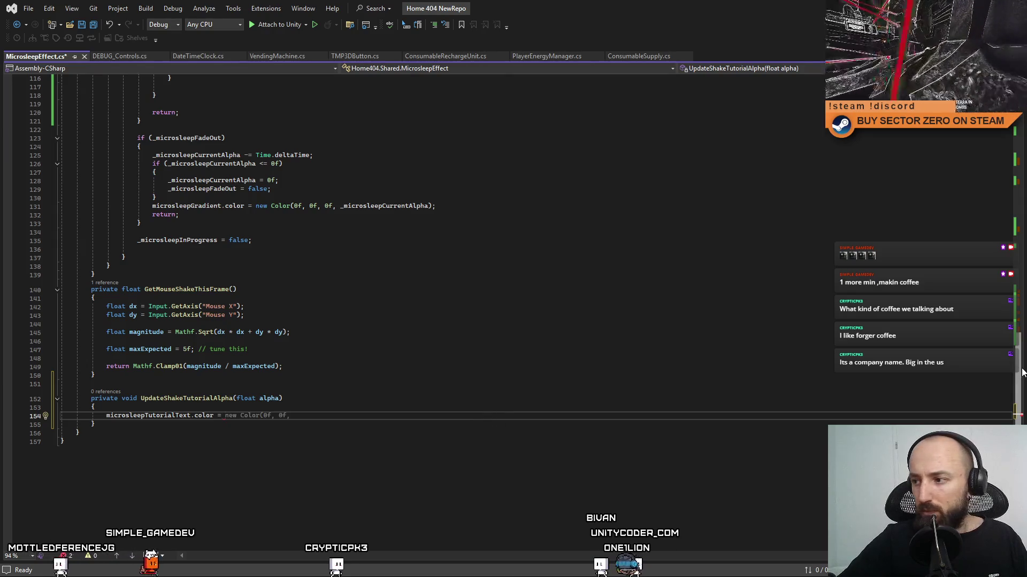
pyautogui.scroll(-1, 247, 386)
pyautogui.moveTo(107, 392); pyautogui.dragTo(221, 389)
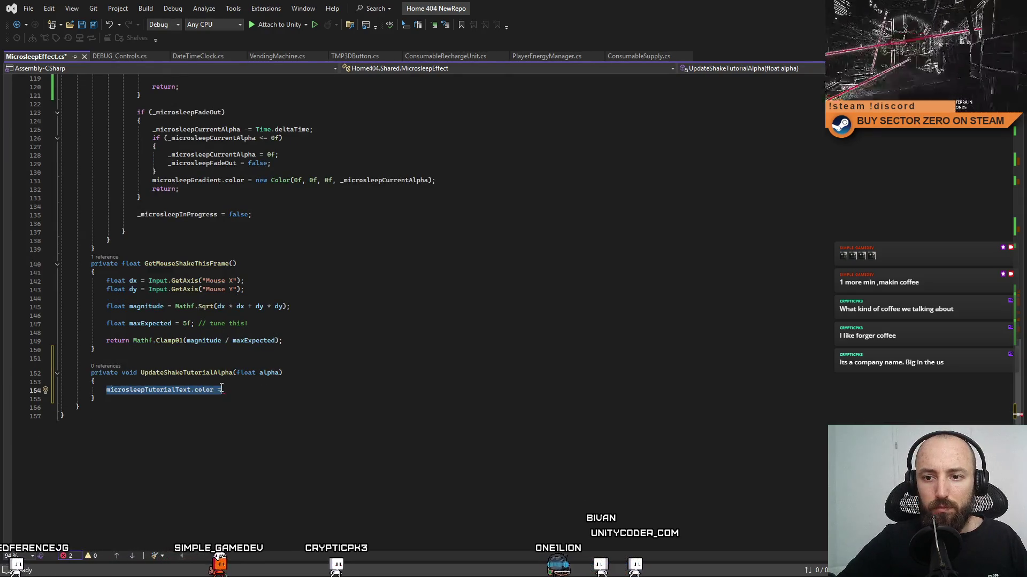
pyautogui.click(241, 387)
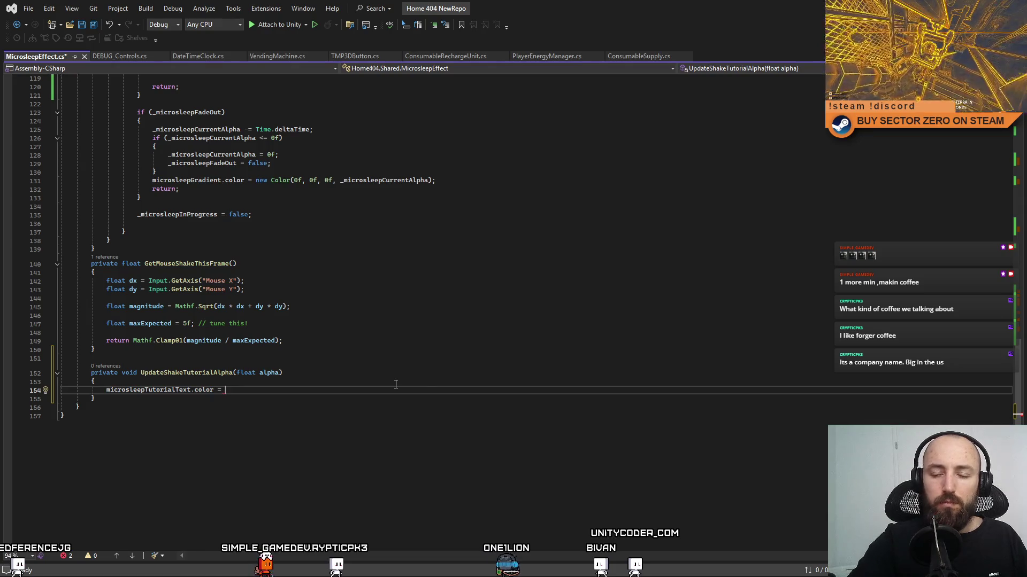
pyautogui.write('new')
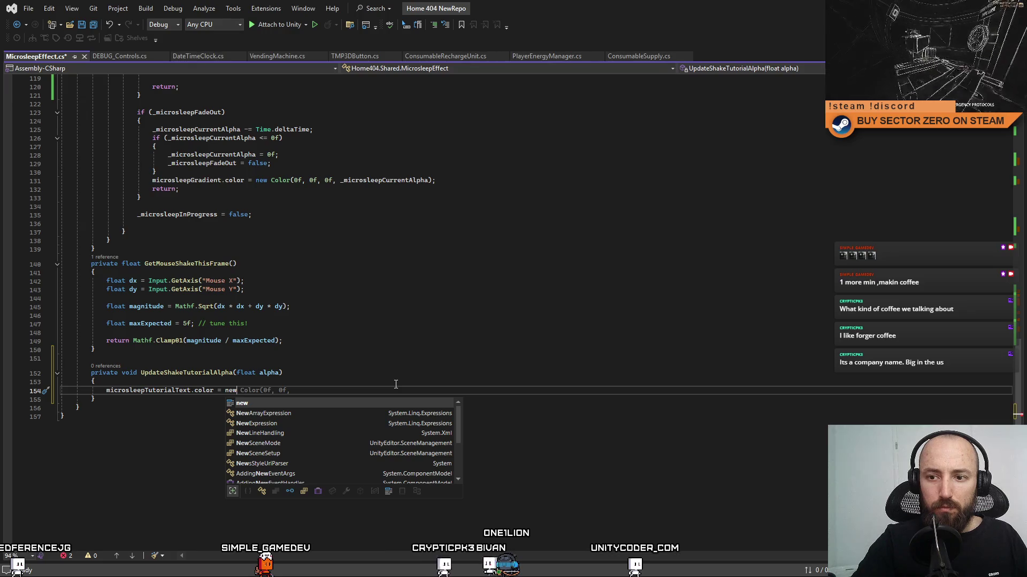
pyautogui.press('Escape')
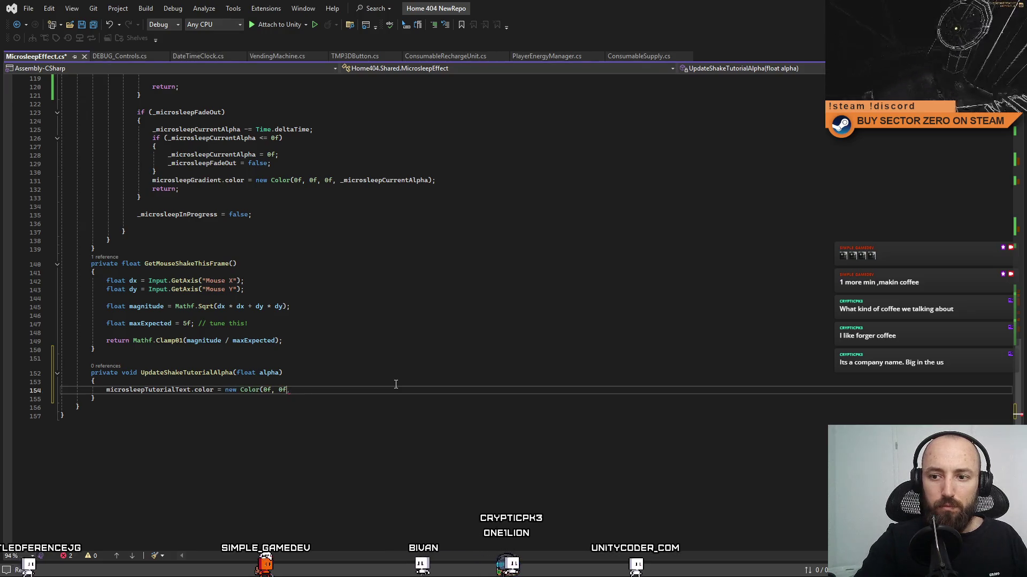
pyautogui.write('microsleepTutorialText.color,')
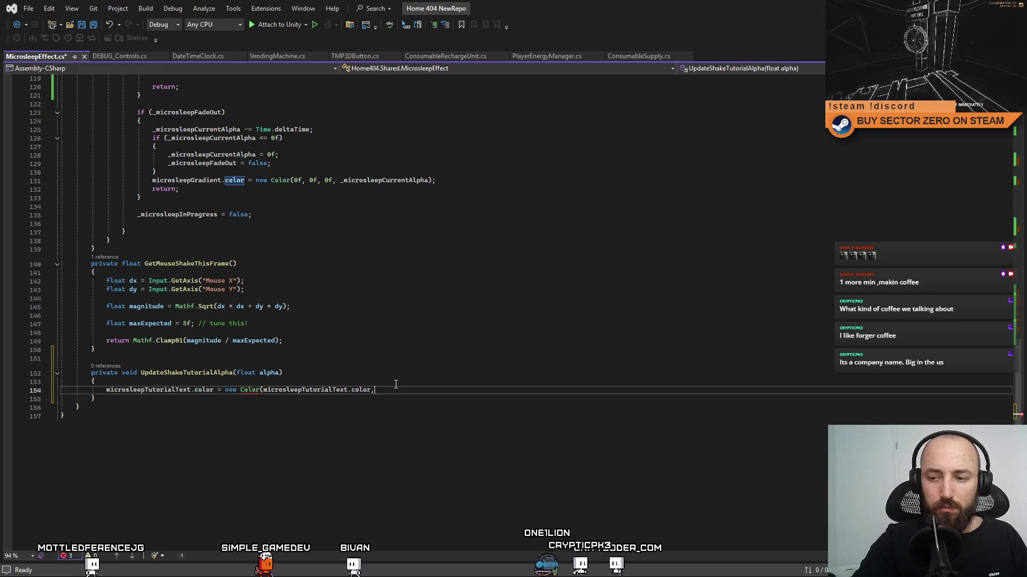
pyautogui.press('BackSpace')
pyautogui.write('.r, microsleepTutorialText.color.g, microsleepTutorialText.color.b,')
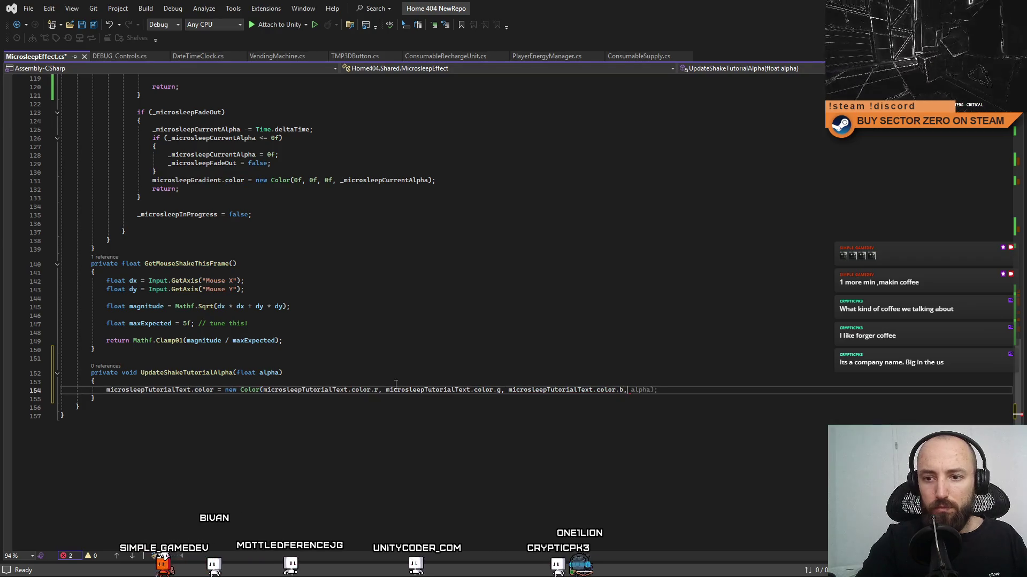
pyautogui.write('alpha')
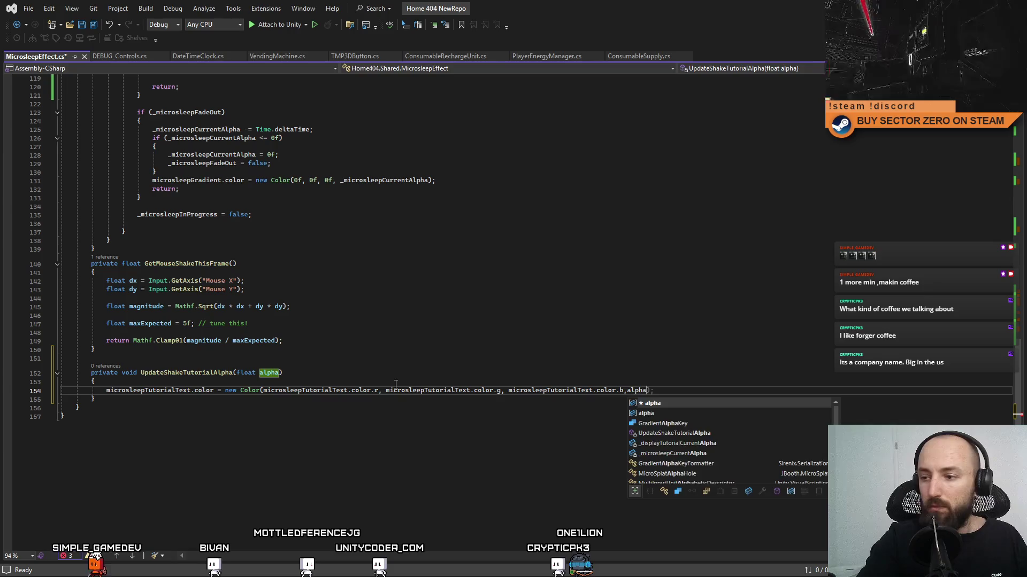
pyautogui.write(')')
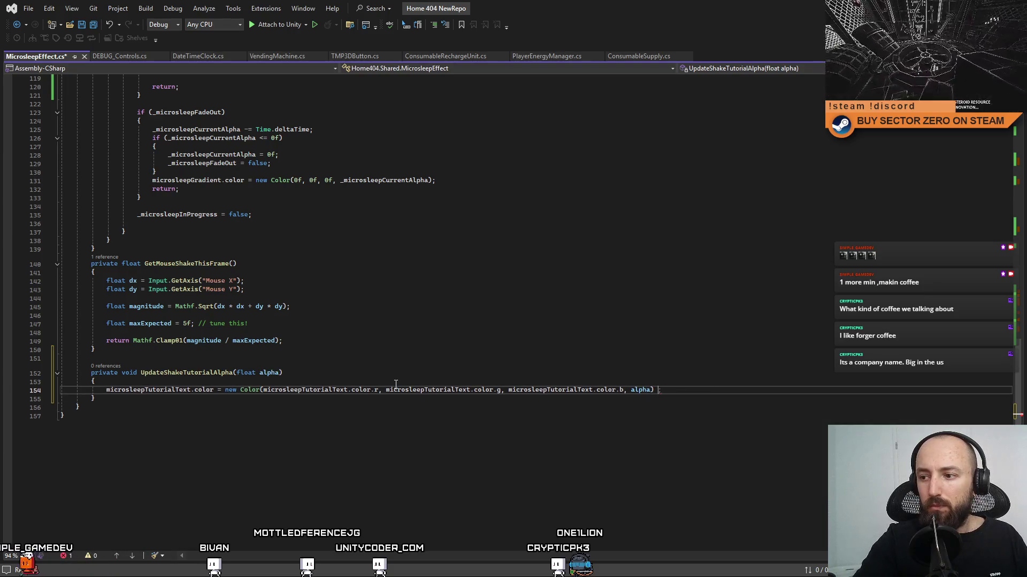
pyautogui.write(' ;')
pyautogui.press('Return')
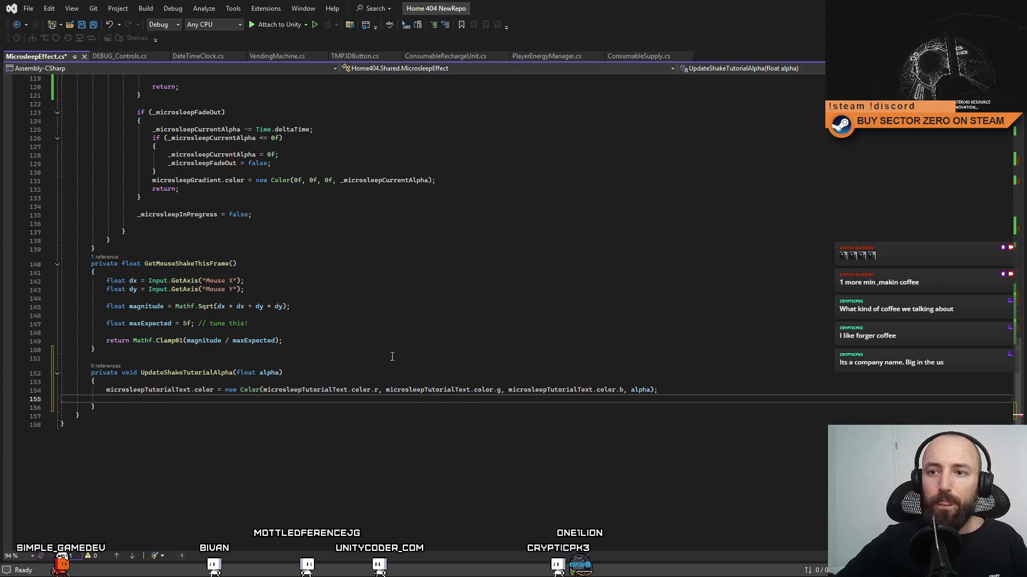
# Step: Copy line 110's microsleepTutorial colour statement into the method, using alpha instead of _displayTutorialCurrentAlpha
pyautogui.scroll(3, 396, 373)
pyautogui.moveTo(152, 258); pyautogui.dragTo(467, 259)
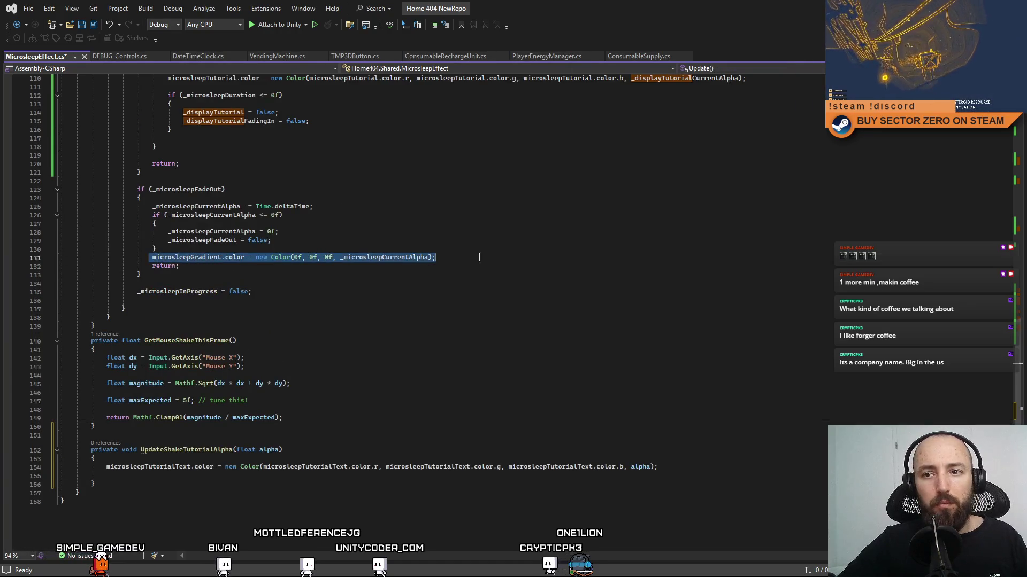
pyautogui.scroll(4, 486, 255)
pyautogui.moveTo(168, 181); pyautogui.dragTo(746, 181)
pyautogui.scroll(-4, 610, 381)
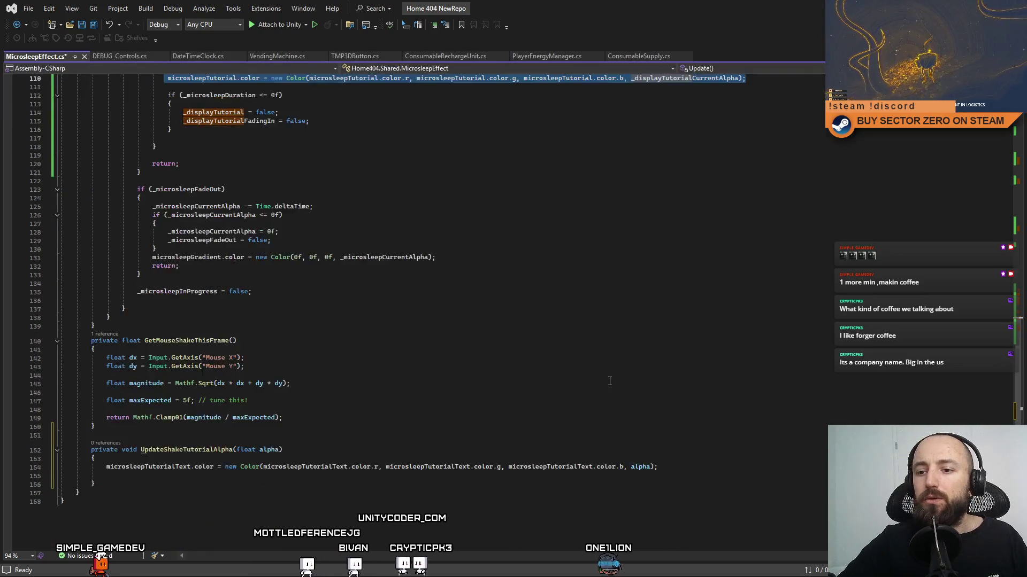
pyautogui.hotkey('ctrl', 'c')
pyautogui.scroll(-3, 609, 381)
pyautogui.click(687, 390)
pyautogui.press('Return')
pyautogui.hotkey('ctrl', 'v')
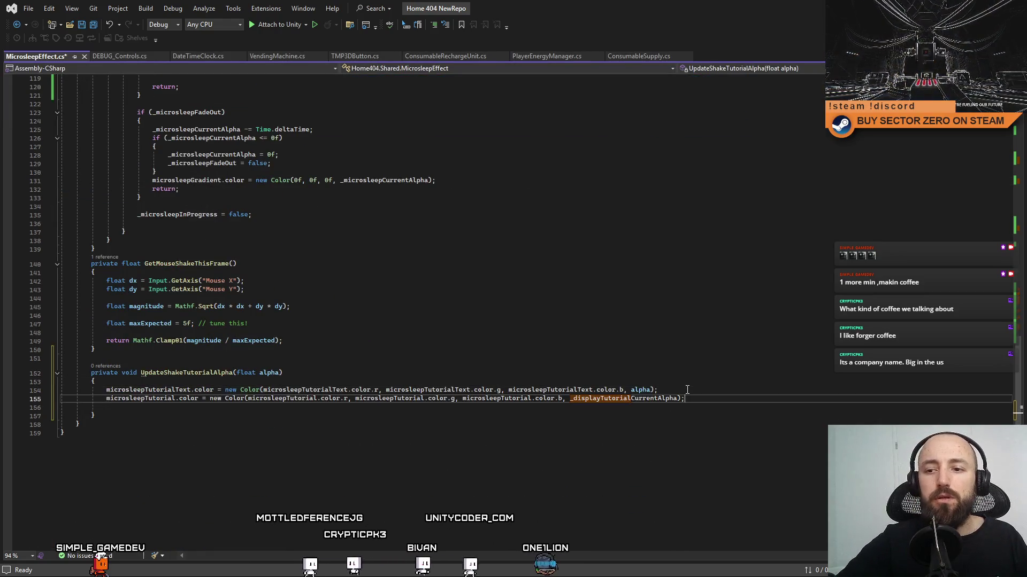
pyautogui.doubleClick(269, 373)
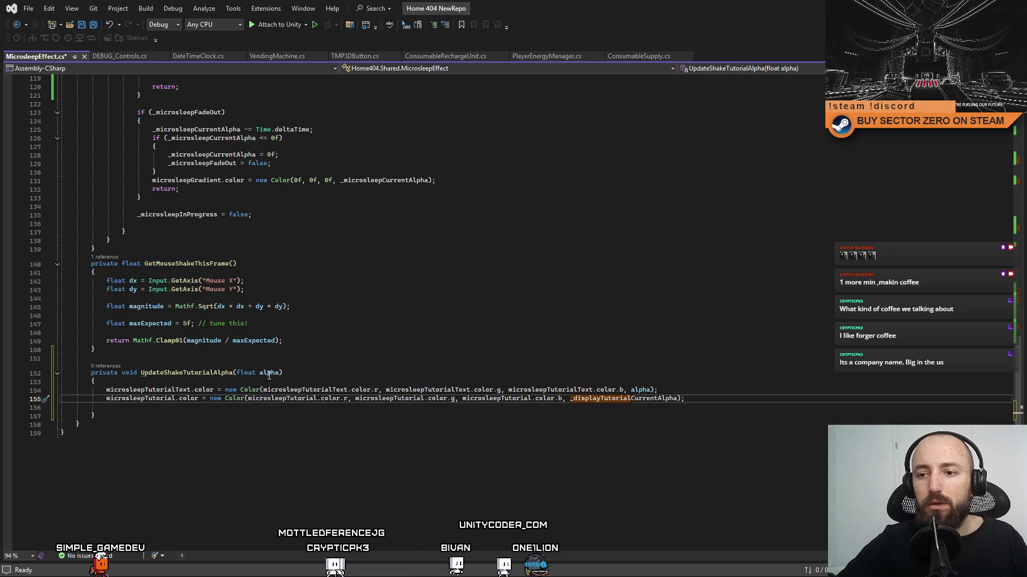
pyautogui.doubleClick(657, 398)
pyautogui.hotkey('ctrl', 'v')
pyautogui.click(560, 443)
pyautogui.moveTo(118, 407); pyautogui.dragTo(596, 399)
pyautogui.press('Delete')
# Step: Select the UpdateShakeTutorialAlpha method name for reuse
pyautogui.click(395, 353)
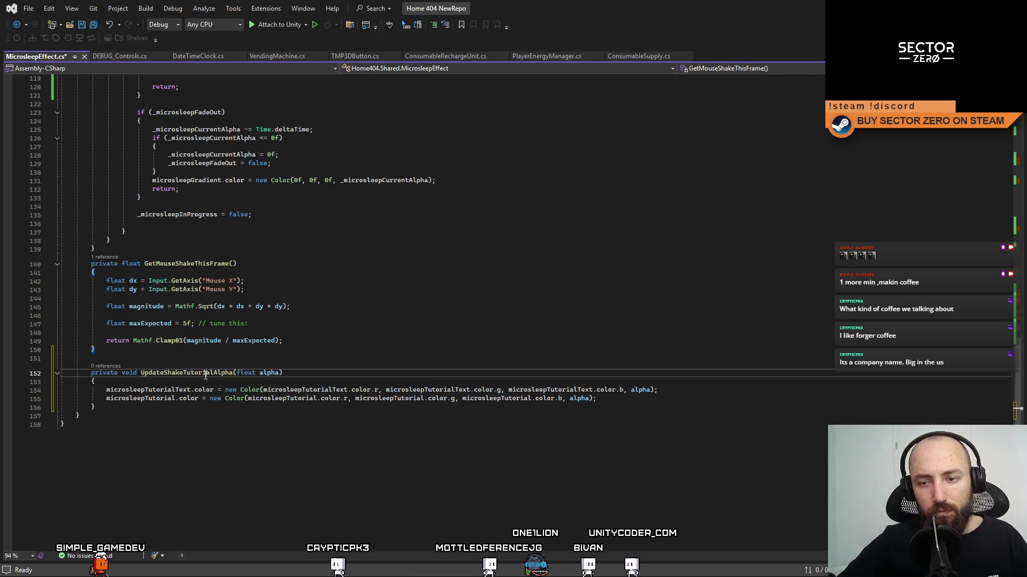
pyautogui.rightClick(294, 425)
pyautogui.click(231, 359)
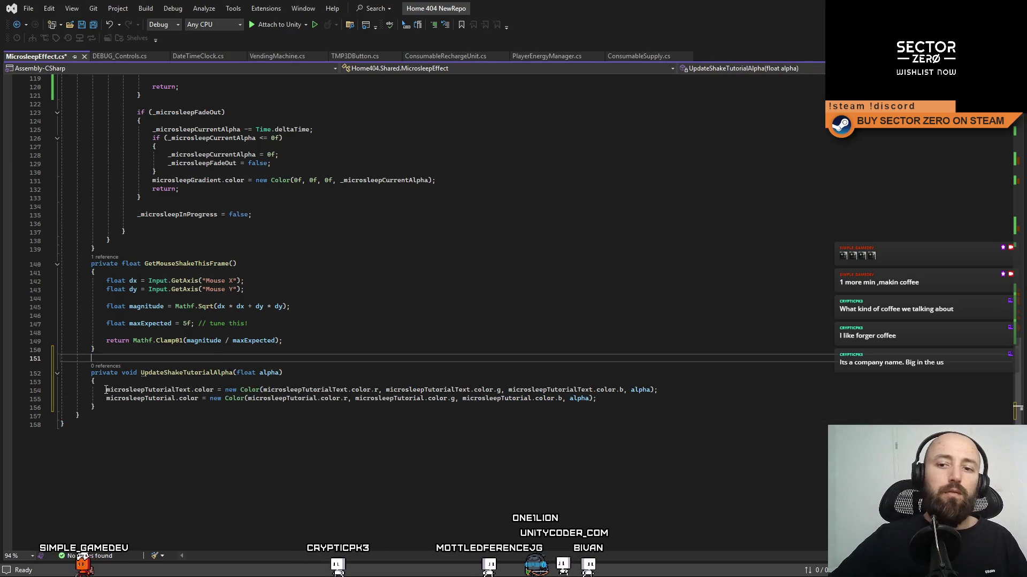
pyautogui.doubleClick(171, 372)
pyautogui.click(177, 344)
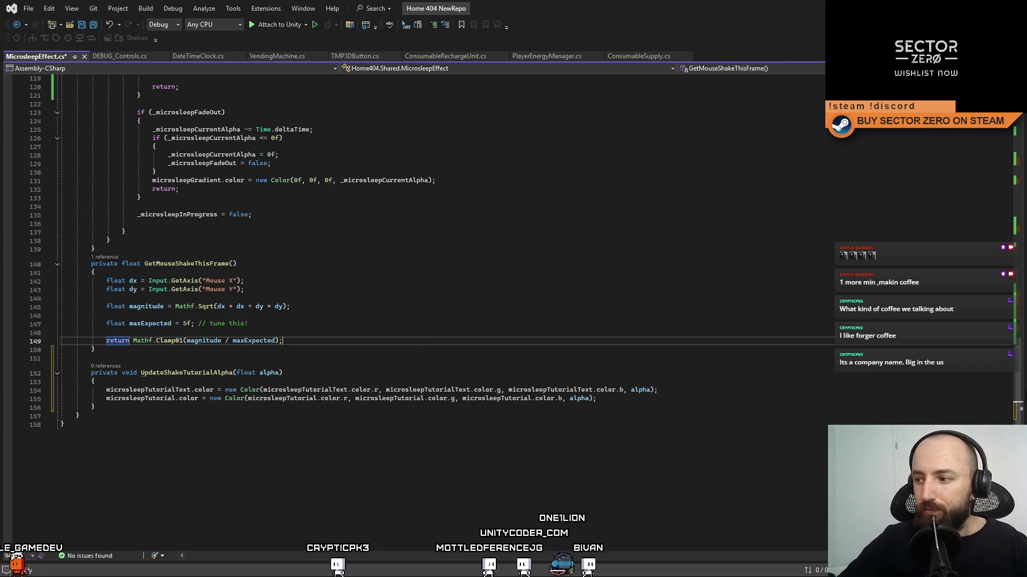
pyautogui.click(1019, 194)
pyautogui.scroll(10, 1013, 192)
pyautogui.scroll(-5, 1010, 190)
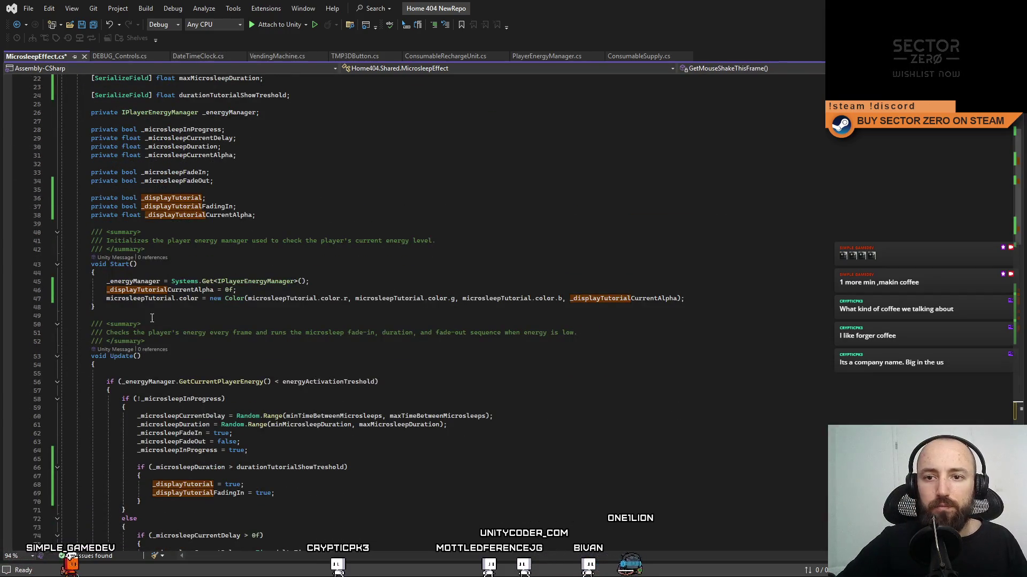
# Step: Replace Start's tutorial colour line with UpdateShakeTutorialAlpha(_displayTutorialCurrentAlpha); and save
pyautogui.moveTo(686, 298); pyautogui.dragTo(119, 301)
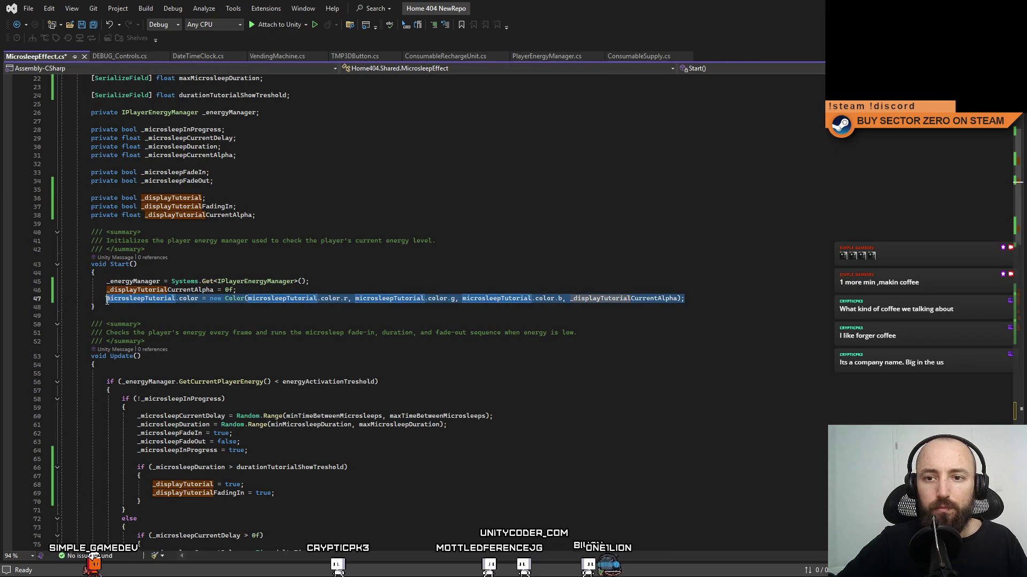
pyautogui.hotkey('ctrl', 'v')
pyautogui.write(');')
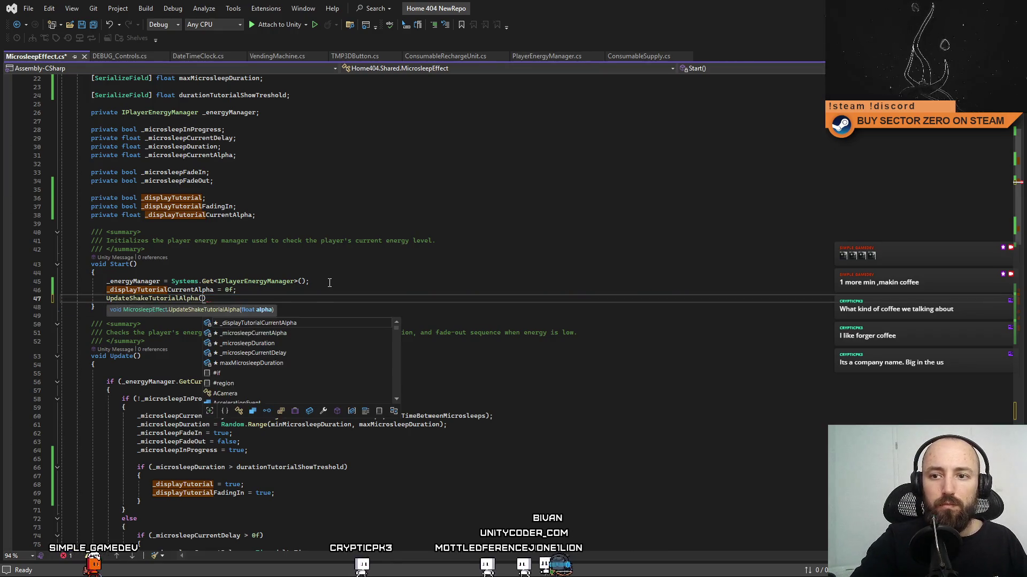
pyautogui.doubleClick(161, 289)
pyautogui.hotkey('ctrl', 'c')
pyautogui.click(201, 299)
pyautogui.hotkey('ctrl', 'v')
pyautogui.click(382, 302)
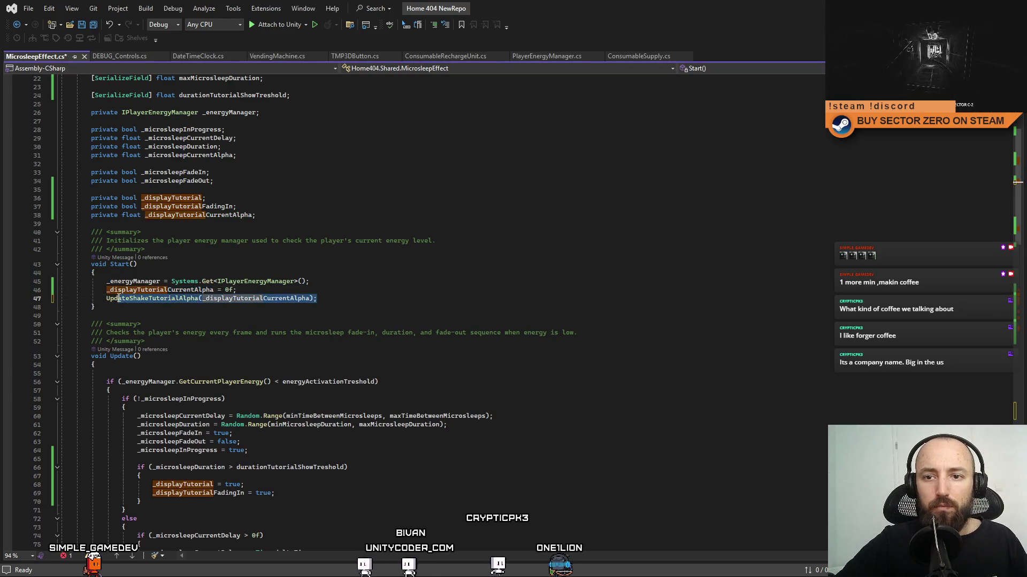
pyautogui.hotkey('ctrl', 's')
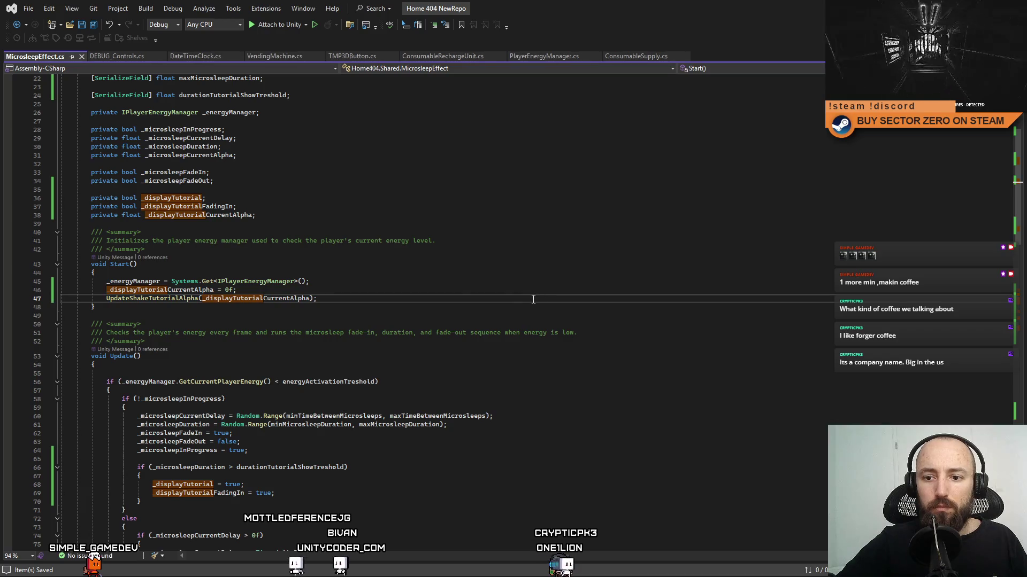
# Step: Replace line 110's tutorial colour assignment in Update with the UpdateShakeTutorialAlpha call
pyautogui.scroll(-10, 544, 310)
pyautogui.scroll(-3, 497, 362)
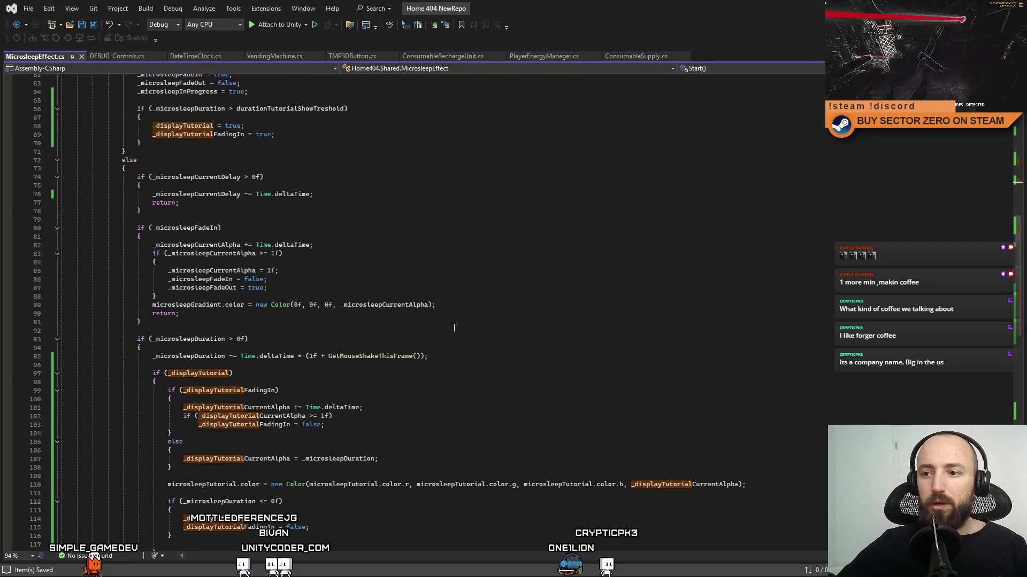
pyautogui.doubleClick(385, 308)
pyautogui.scroll(-4, 534, 350)
pyautogui.scroll(-1, 573, 375)
pyautogui.click(611, 397)
pyautogui.scroll(-4, 611, 394)
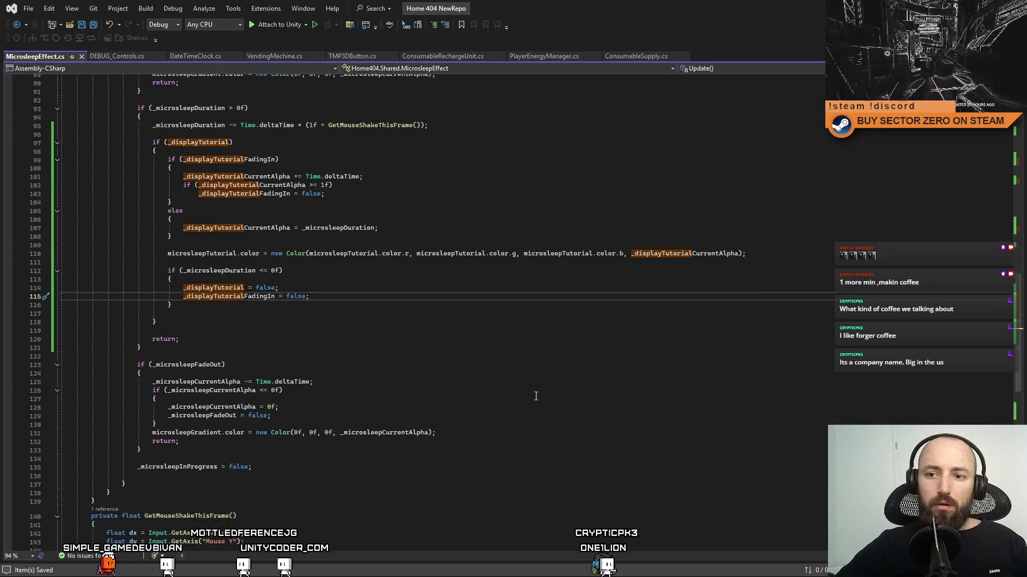
pyautogui.scroll(3, 523, 392)
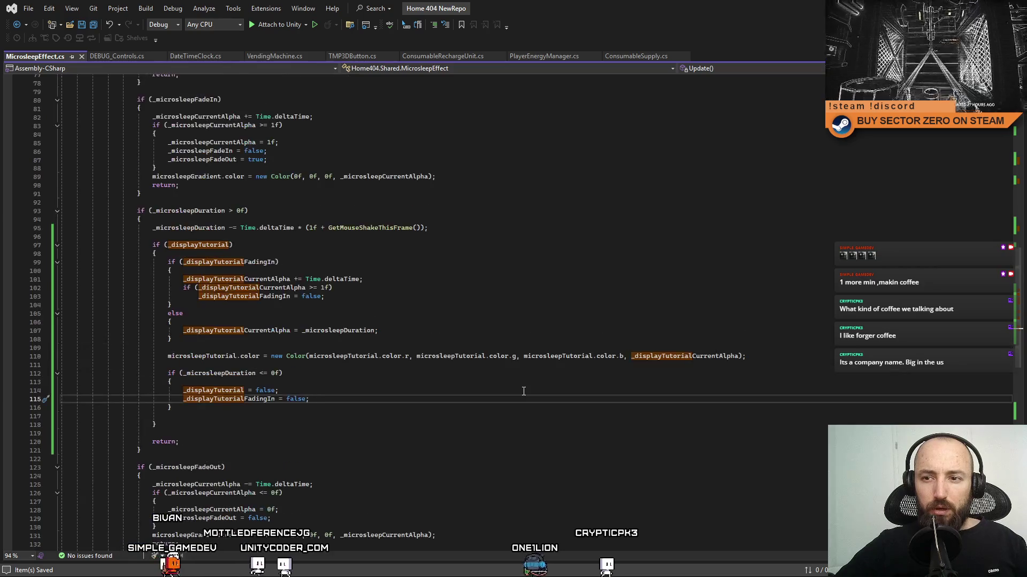
pyautogui.scroll(3, 523, 391)
pyautogui.click(429, 357)
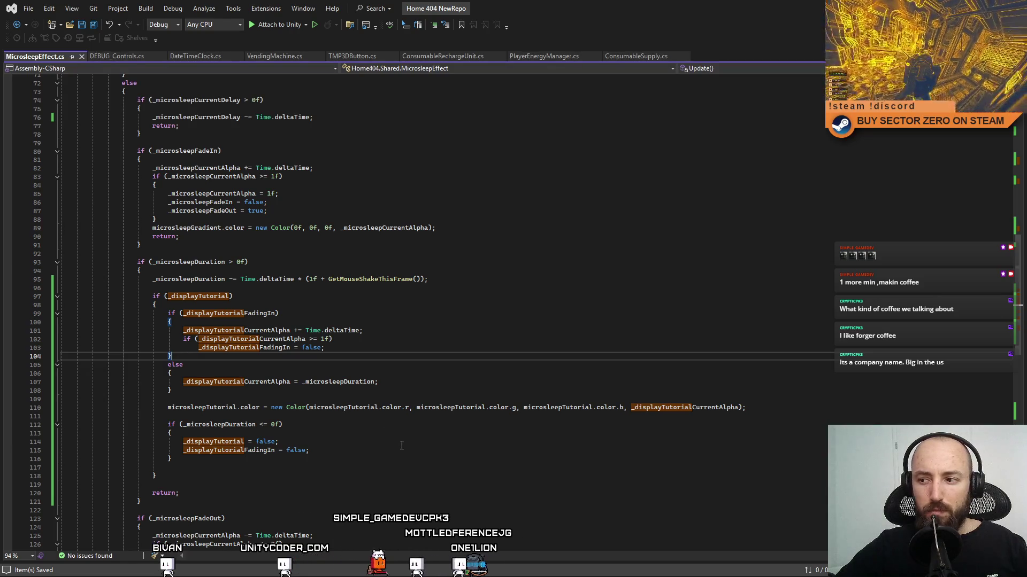
pyautogui.click(662, 441)
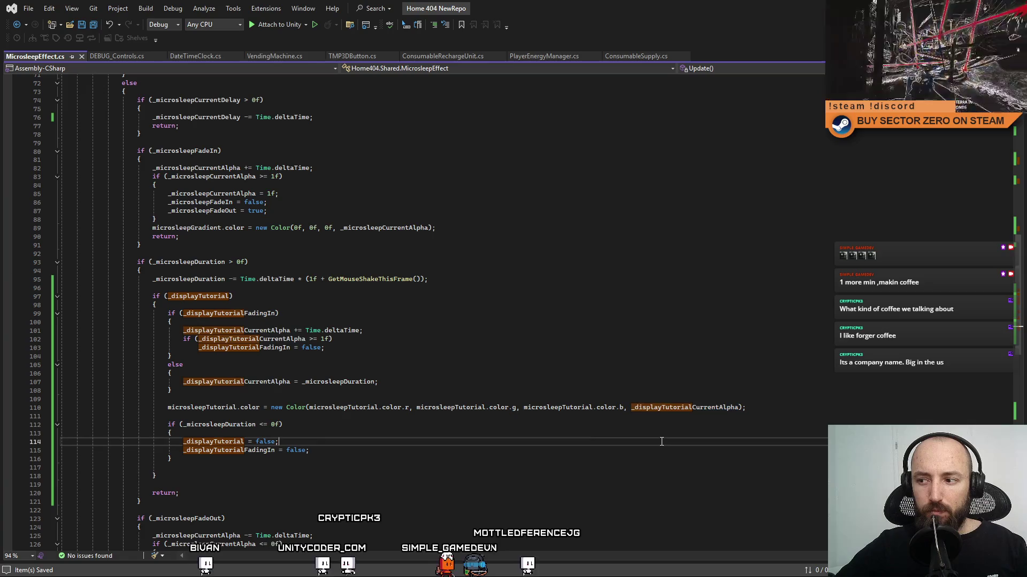
pyautogui.click(305, 411)
pyautogui.press('Down')
pyautogui.press('Down')
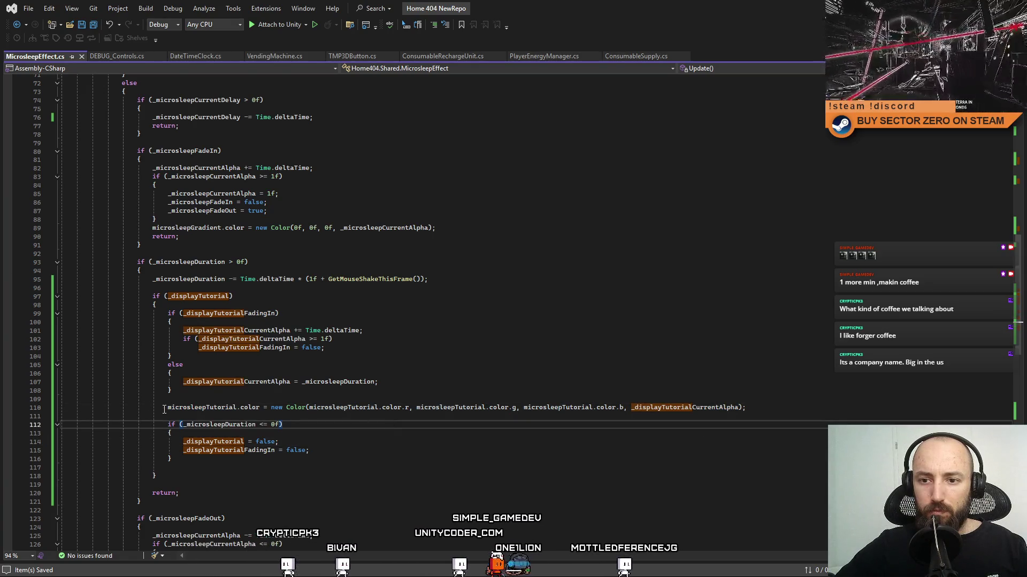
pyautogui.moveTo(164, 410); pyautogui.dragTo(415, 410)
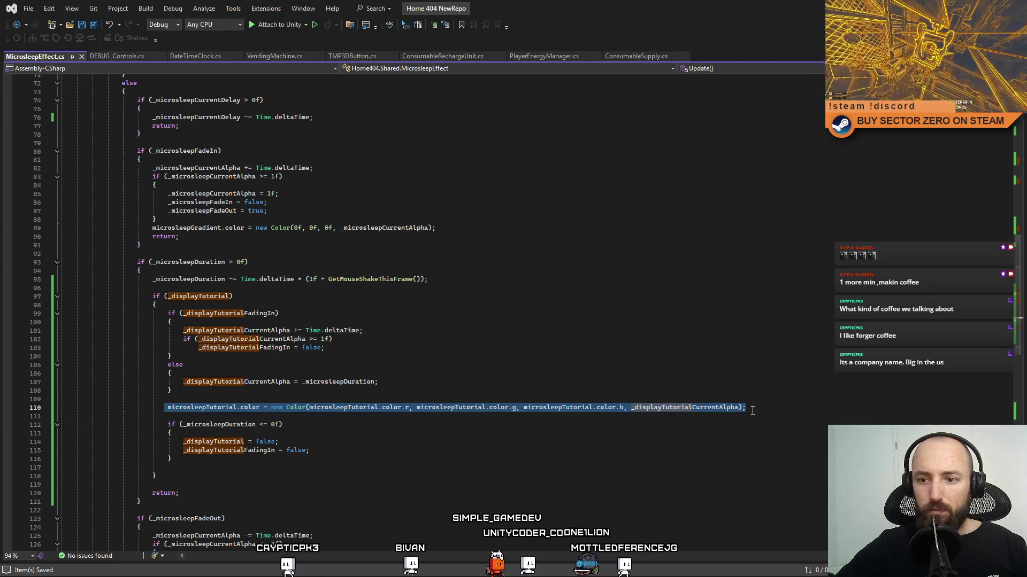
pyautogui.hotkey('ctrl', 'v')
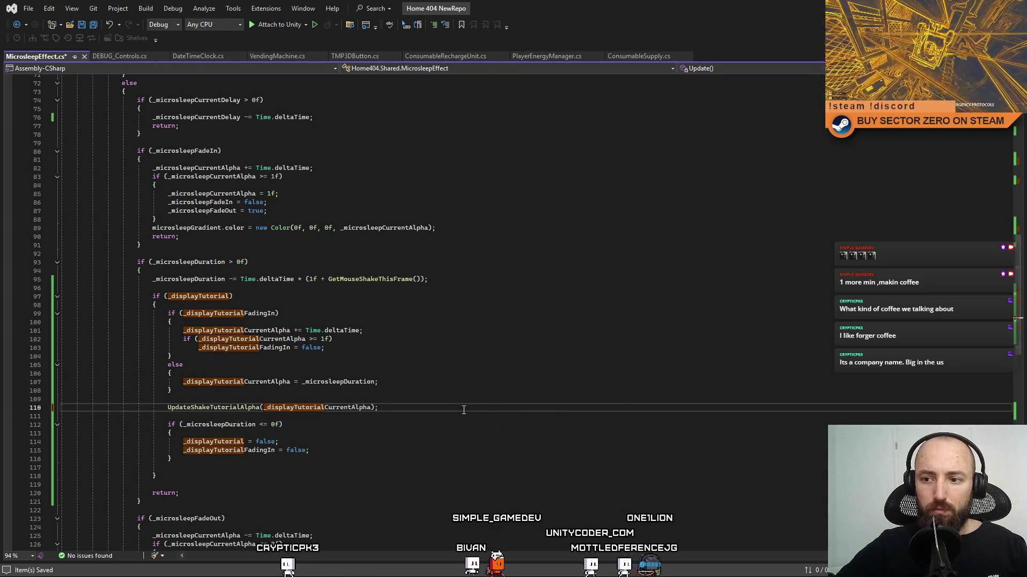
# Step: Discard the stray '_micro' typed at the end of the else block
pyautogui.click(534, 389)
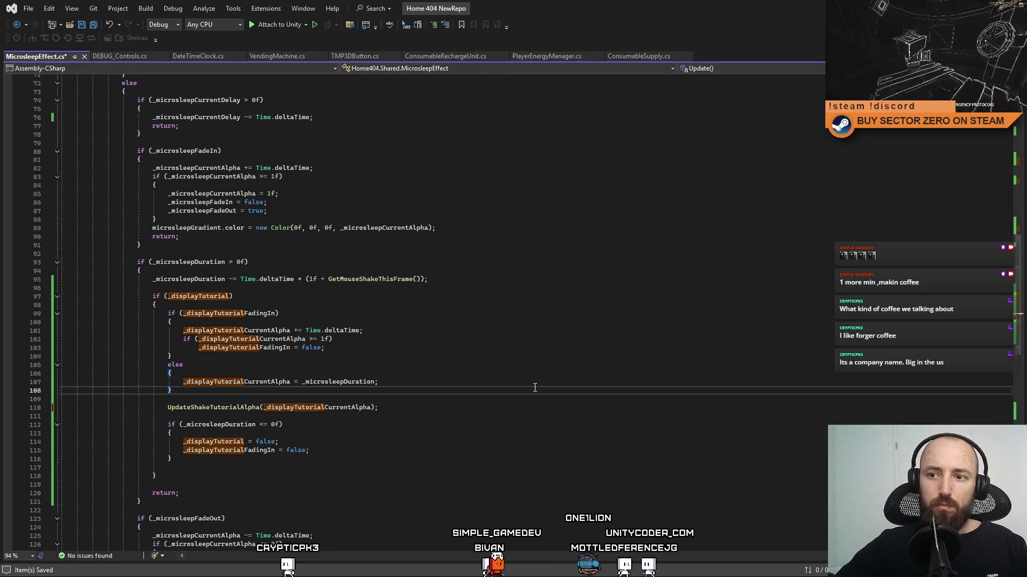
pyautogui.write('_micro')
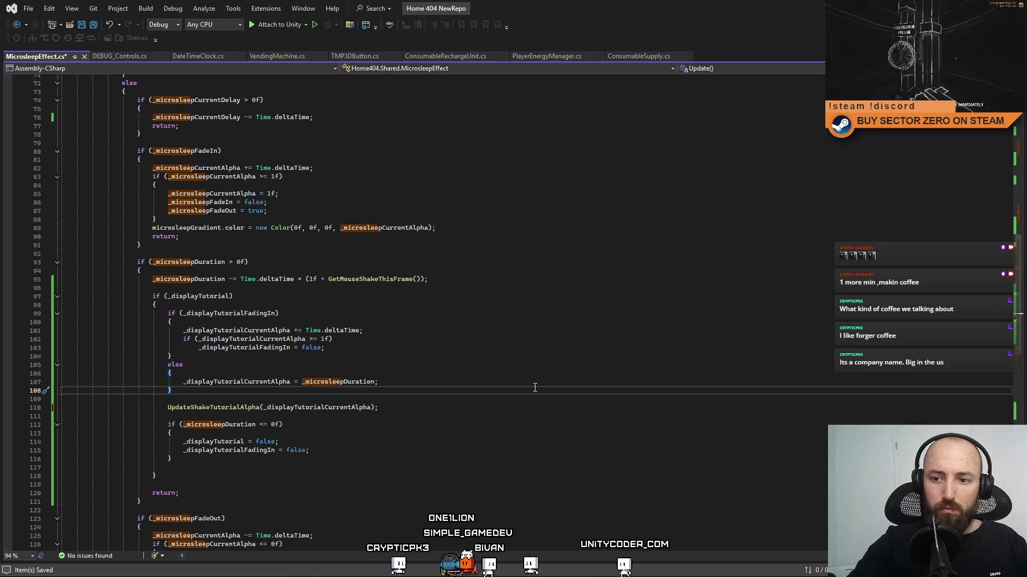
pyautogui.press('Escape')
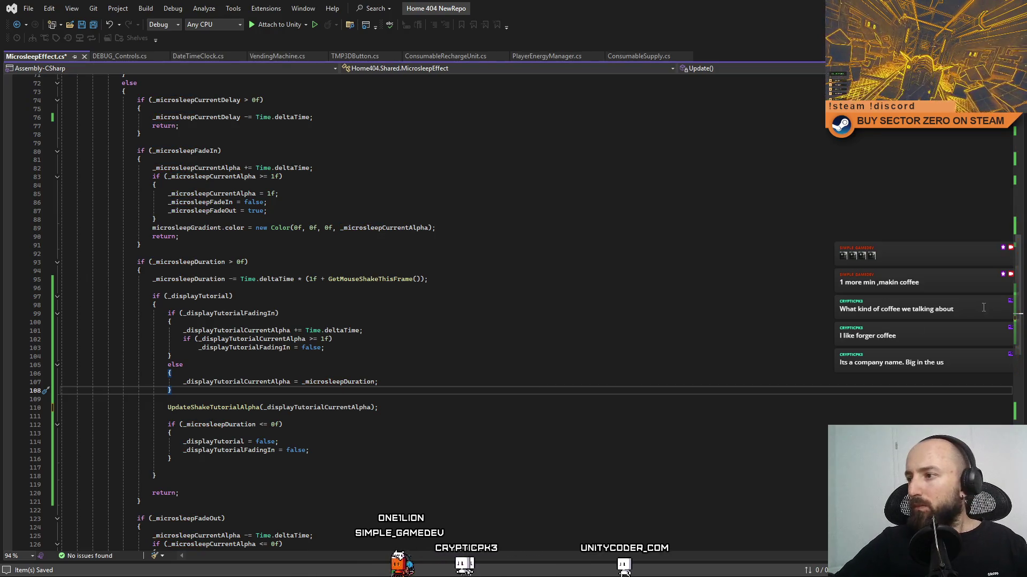
pyautogui.scroll(20, 481, 267)
# Step: Review the field declarations and UpdateShakeTutorialAlpha, then save MicrosleepEffect.cs
pyautogui.click(513, 248)
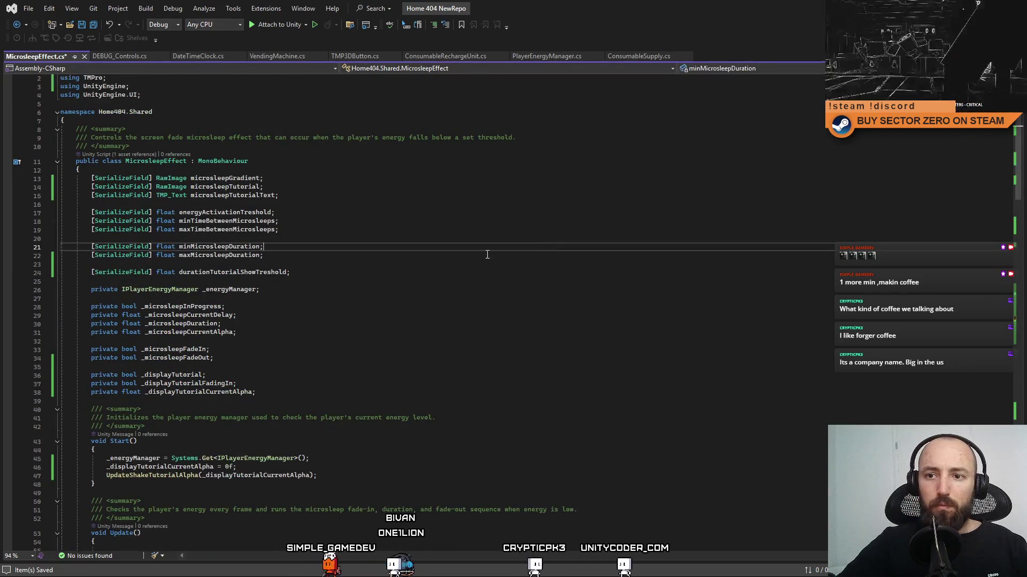
pyautogui.click(215, 187)
pyautogui.click(238, 195)
pyautogui.click(504, 237)
pyautogui.scroll(-20, 1017, 166)
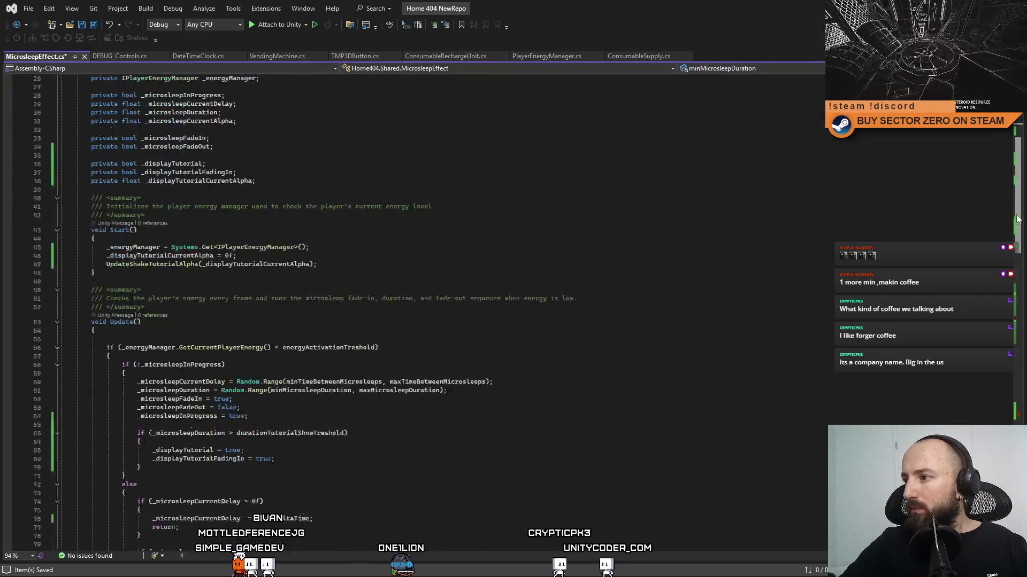
pyautogui.scroll(-15, 412, 313)
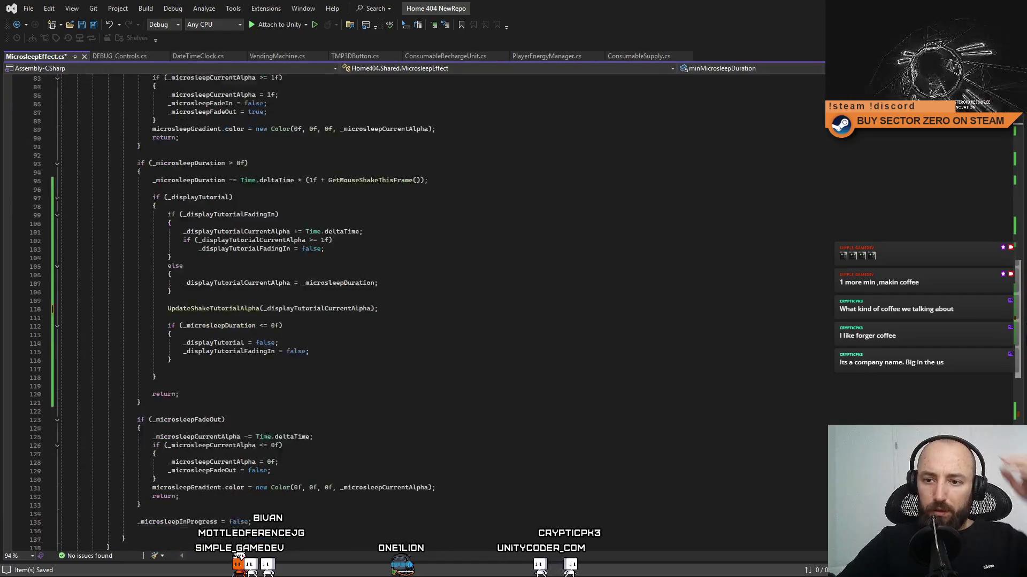
pyautogui.scroll(15, 1008, 322)
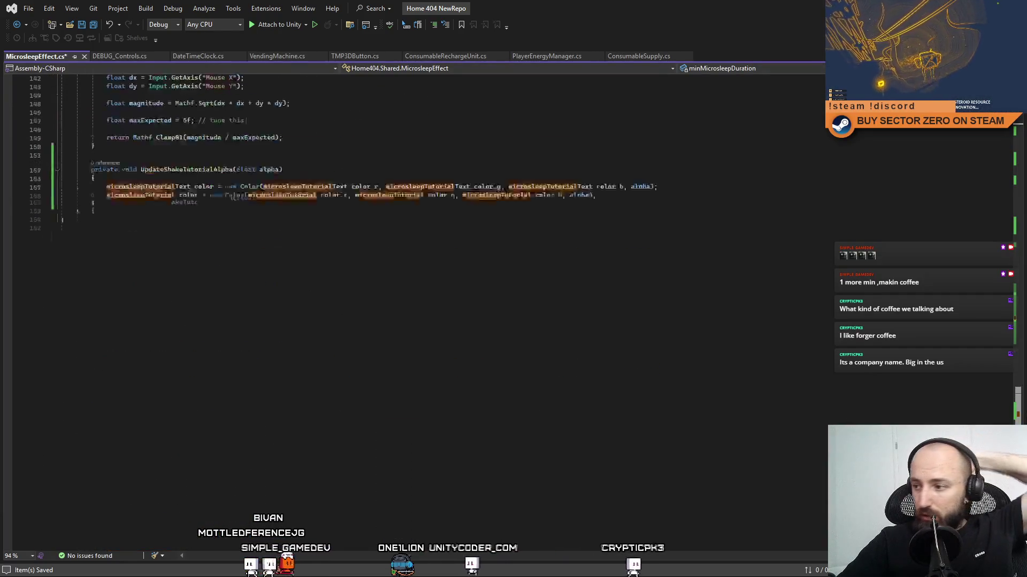
pyautogui.scroll(20, 997, 188)
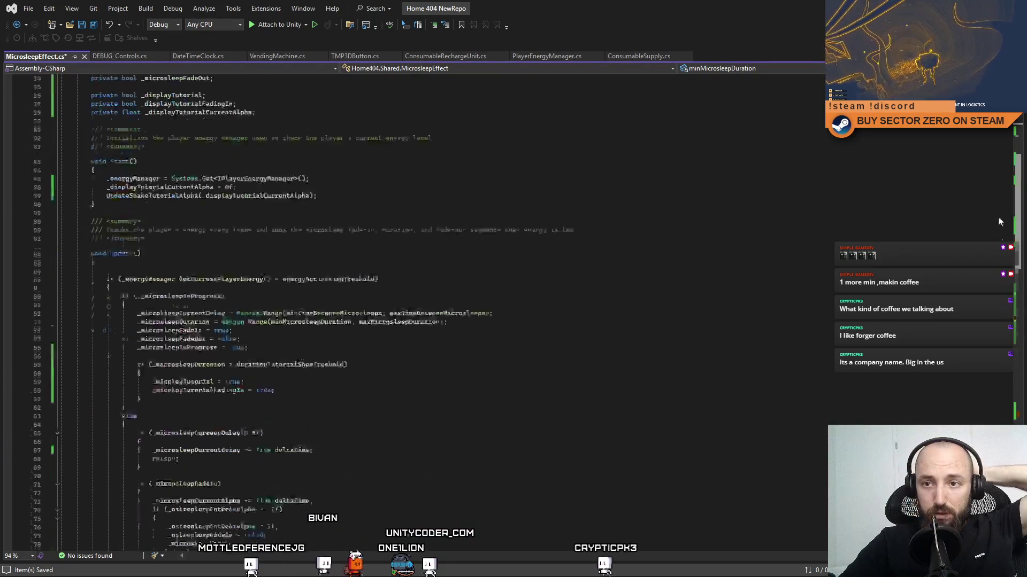
pyautogui.click(667, 332)
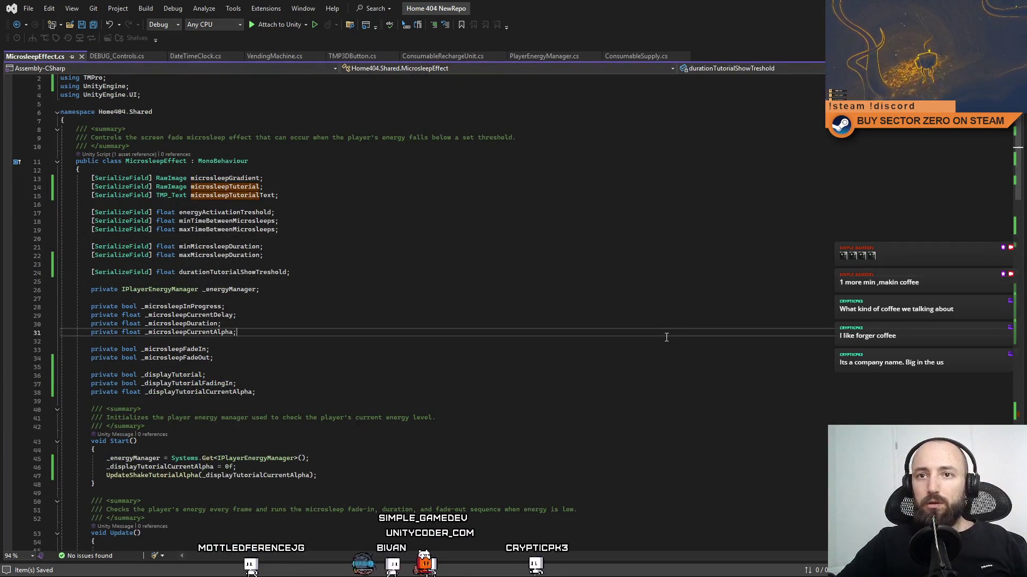
pyautogui.hotkey('ctrl', 's')
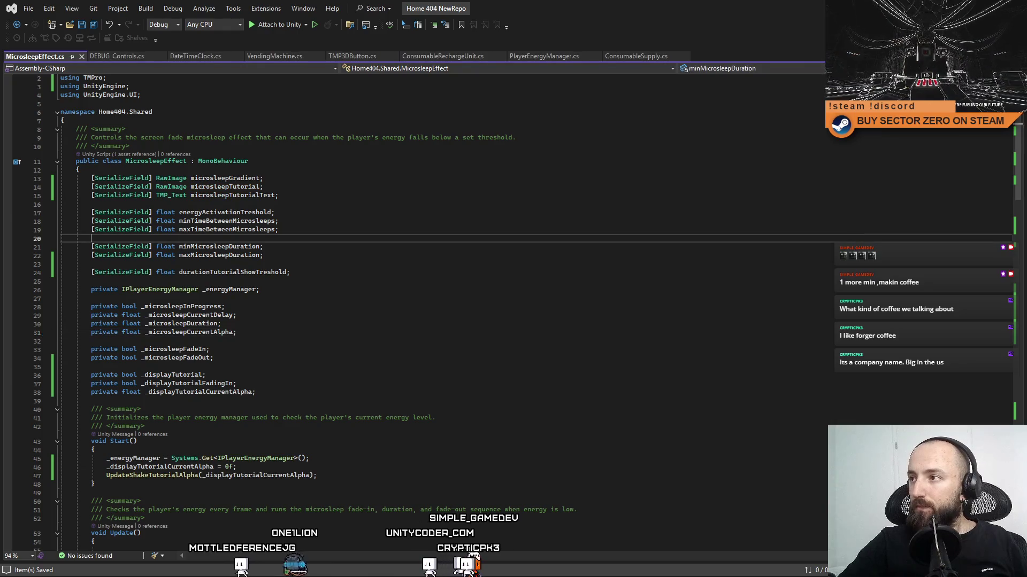
pyautogui.hotkey('alt', 'Tab')
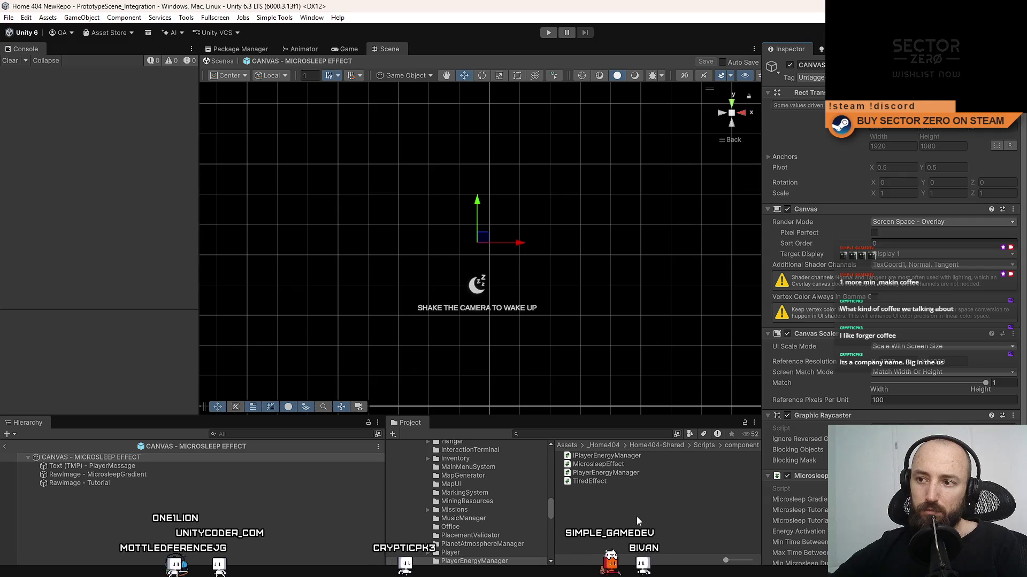
# Step: Append 'FASTER' to the PlayerMessage text and exit prefab mode to PrototypeScene_Integration
pyautogui.click(188, 473)
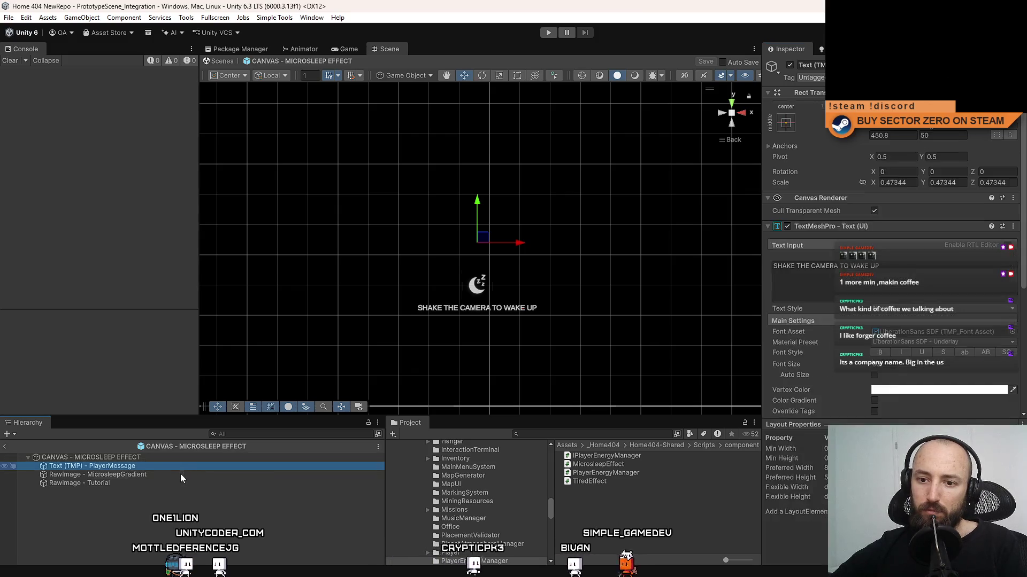
pyautogui.click(137, 469)
pyautogui.click(906, 270)
pyautogui.write('FASTER')
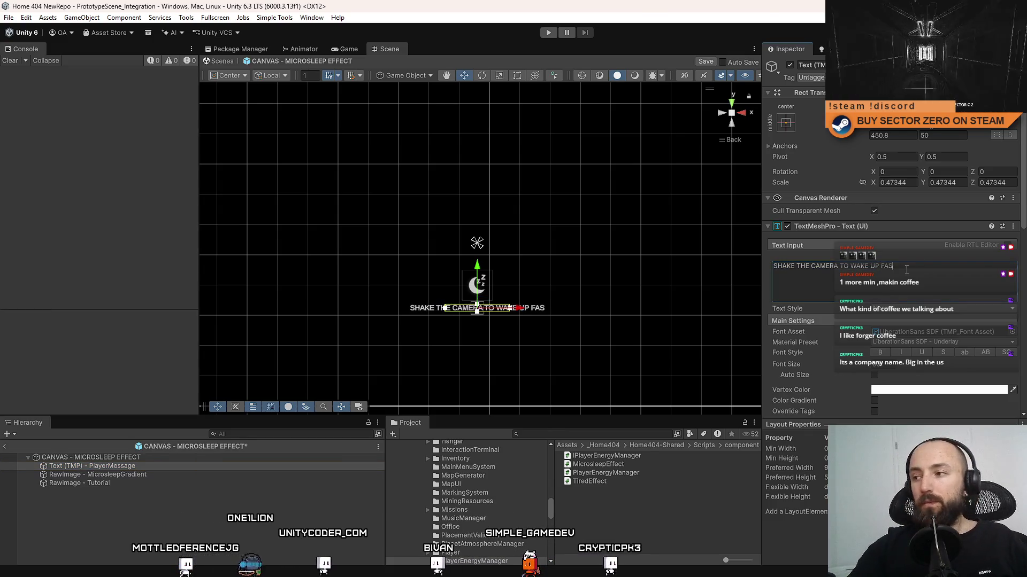
pyautogui.click(670, 534)
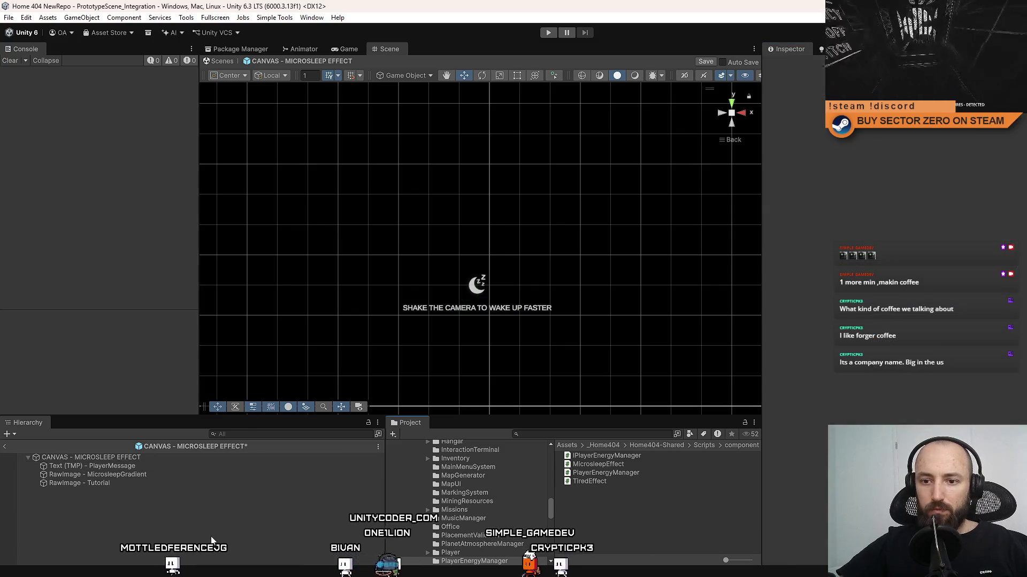
pyautogui.click(235, 62)
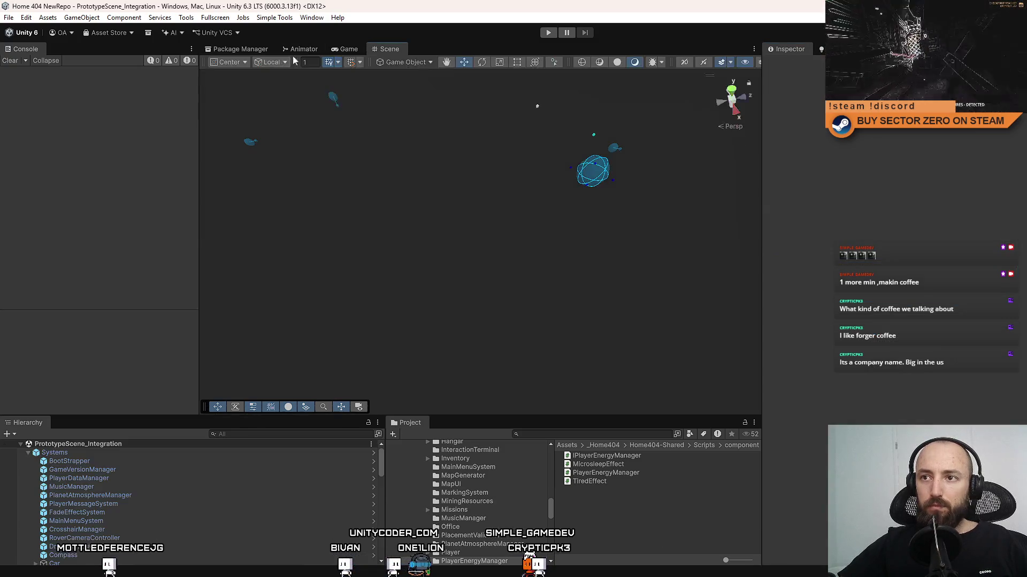
# Step: Play the game to check the 'SHAKE THE CAMERA TO WAKE UP FASTER' overlay, then pause
pyautogui.hotkey('ctrl', 'p')
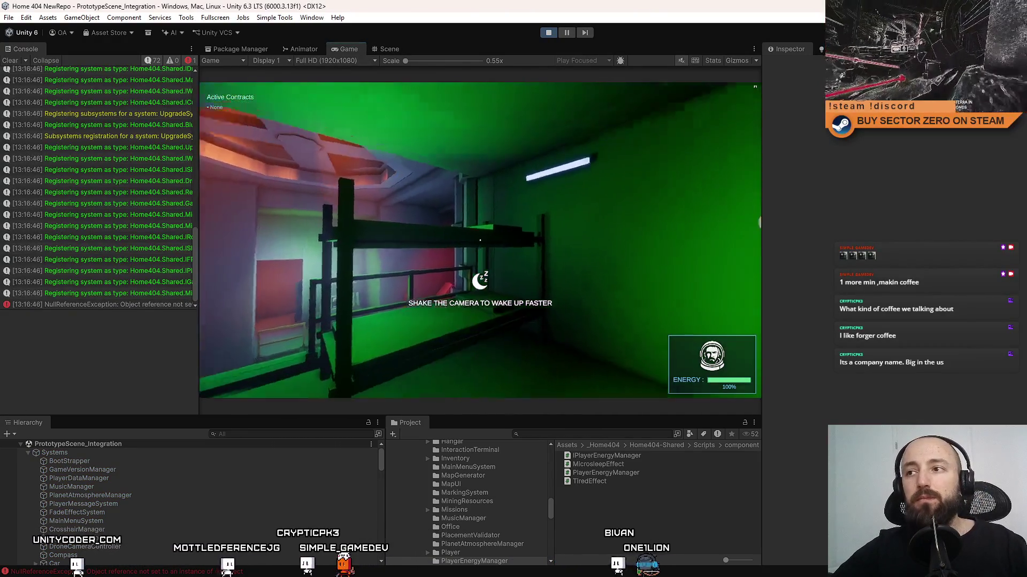
pyautogui.press('Escape')
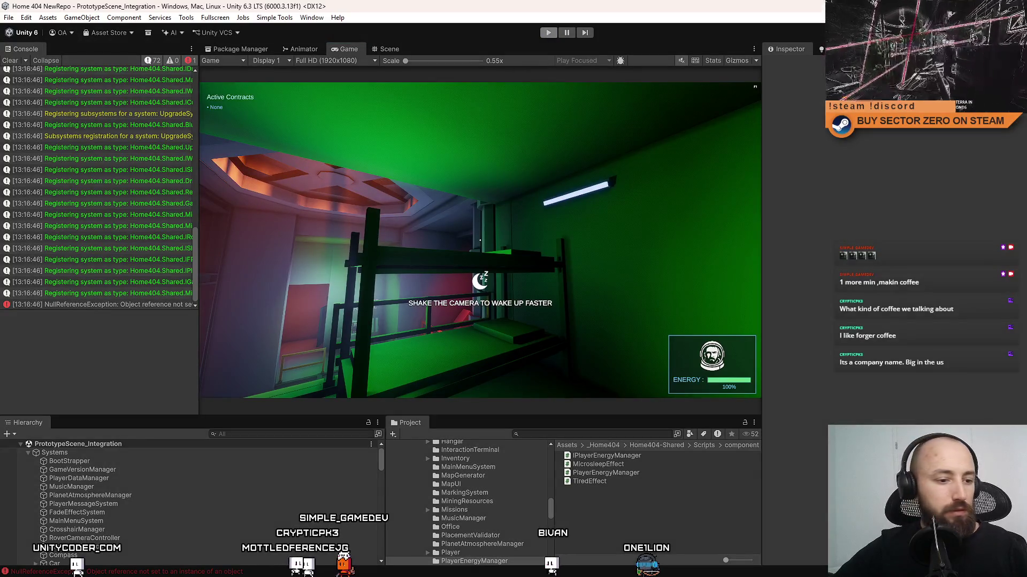
# Step: Stop the playtest and jump from Start's UpdateShakeTutorialAlpha call to its definition
pyautogui.click(549, 33)
pyautogui.hotkey('alt', 'Tab')
pyautogui.scroll(-2, 559, 367)
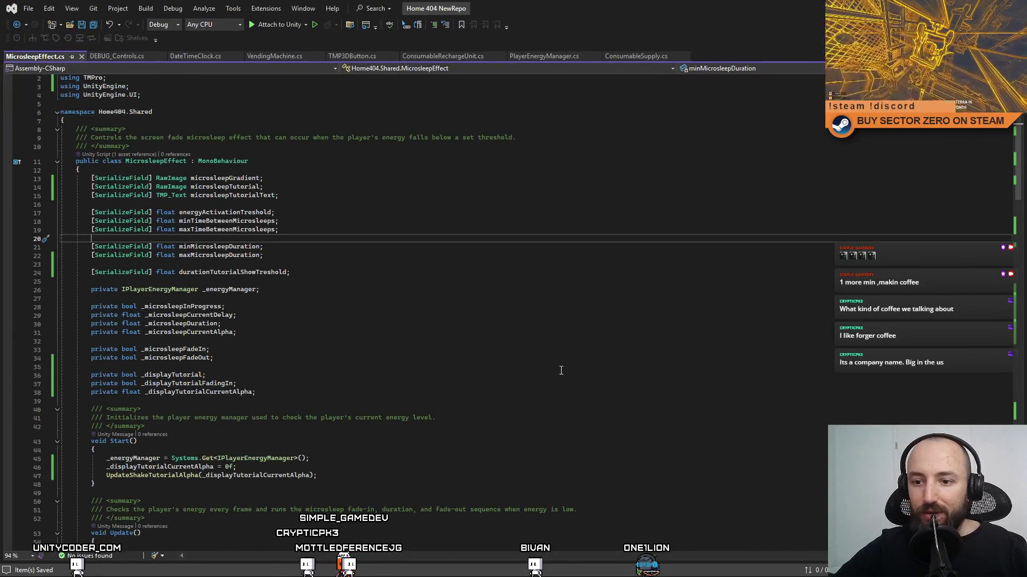
pyautogui.click(161, 425)
pyautogui.doubleClick(281, 425)
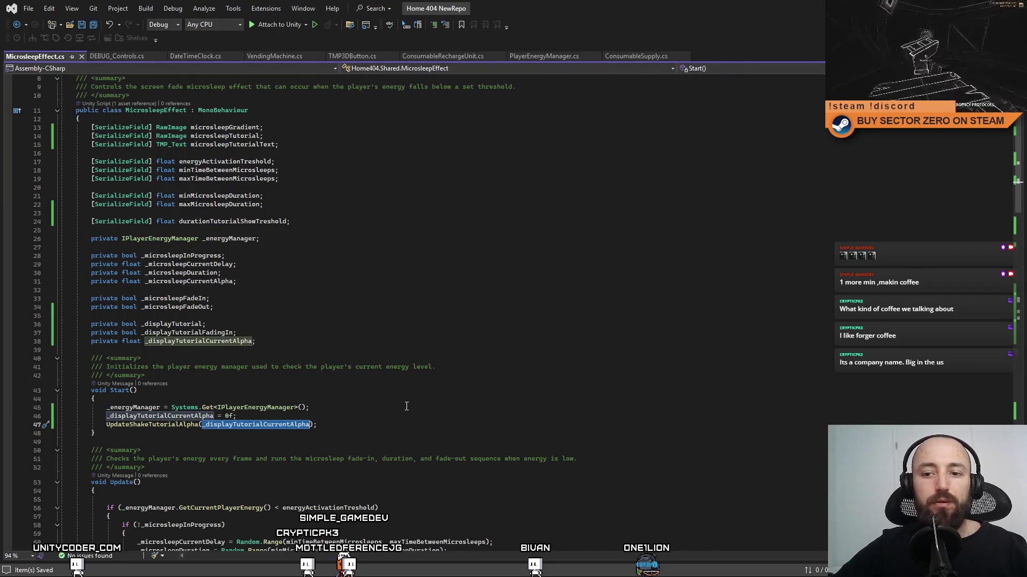
pyautogui.press('Home')
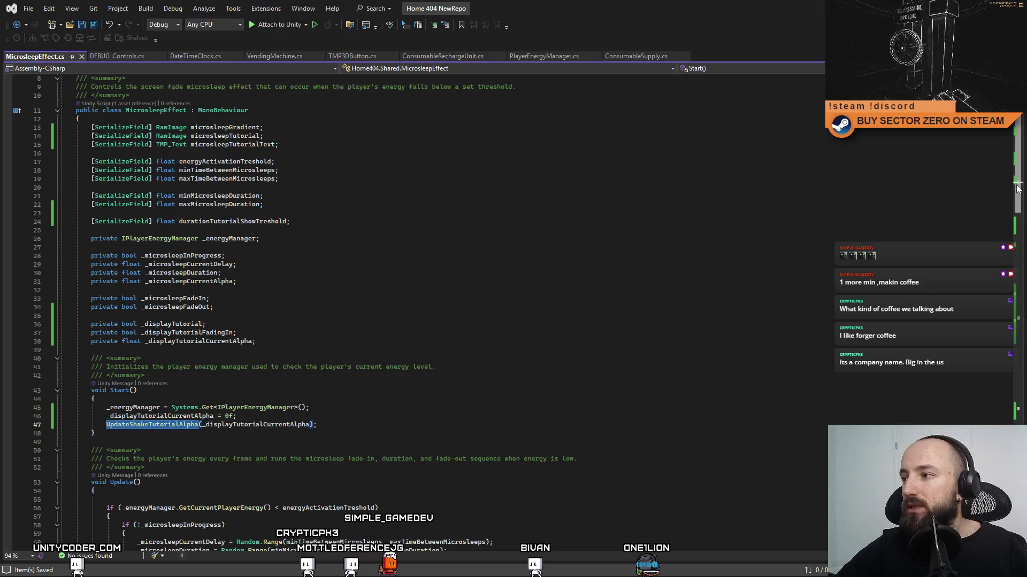
pyautogui.press('F12')
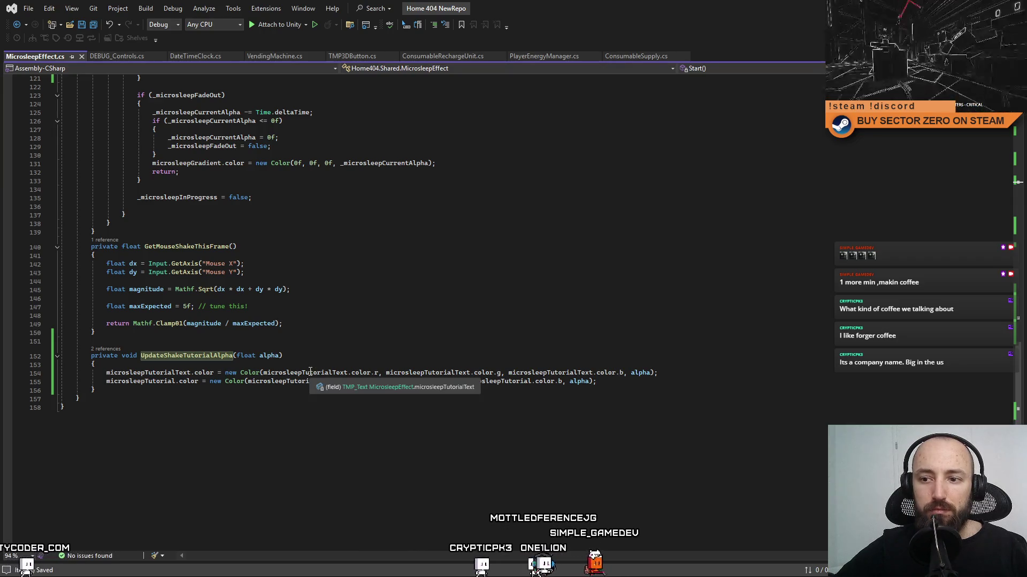
# Step: Review where microsleepTutorialText and the UpdateShakeTutorialAlpha method are used
pyautogui.doubleClick(153, 373)
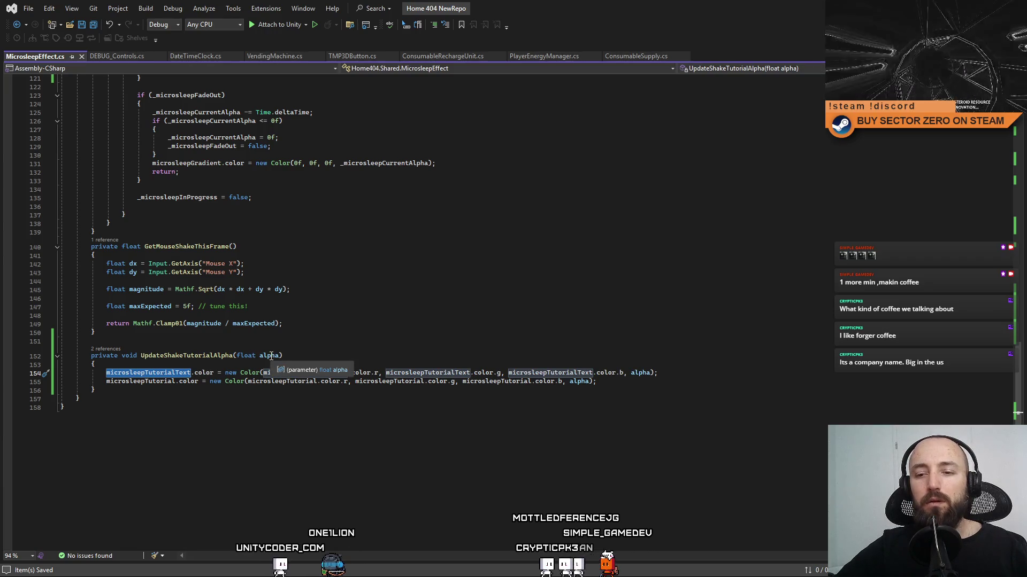
pyautogui.doubleClick(214, 356)
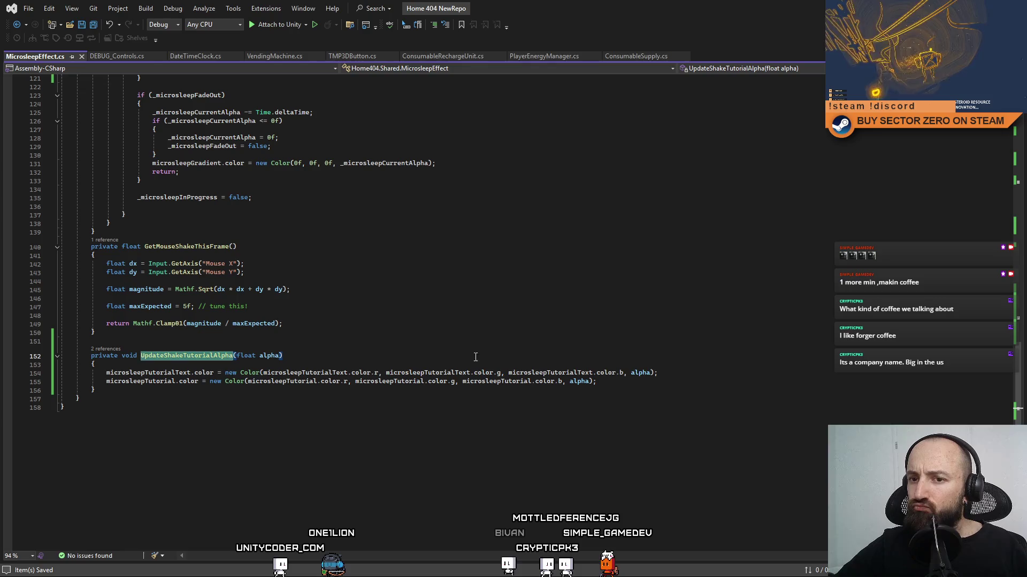
pyautogui.click(700, 342)
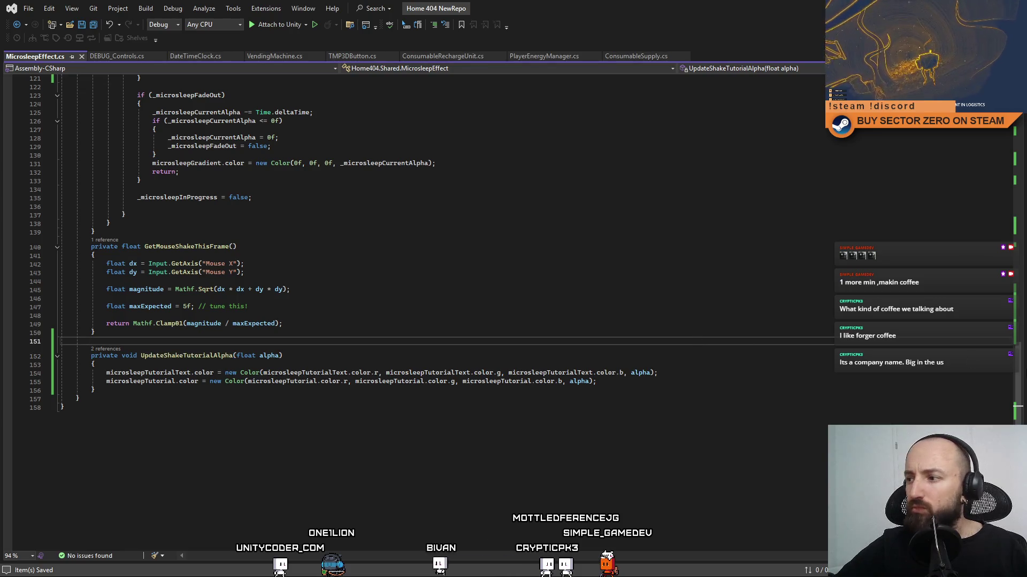
pyautogui.scroll(20, 417, 310)
pyautogui.scroll(-10, 418, 310)
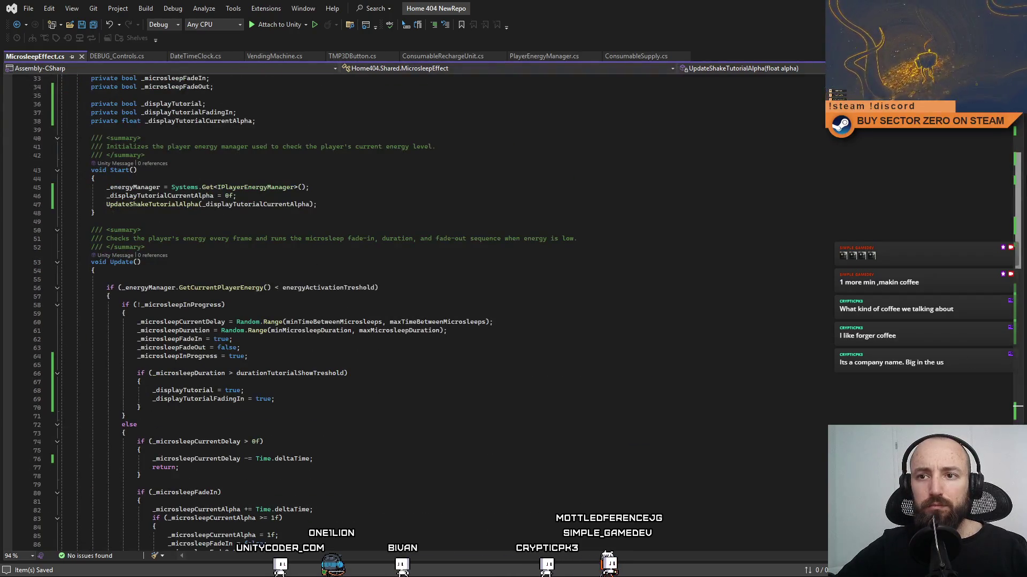
# Step: Insert a line after the energy manager setup in Start, save MicrosleepEffect.cs, and return to Unity
pyautogui.click(347, 187)
pyautogui.press('Return')
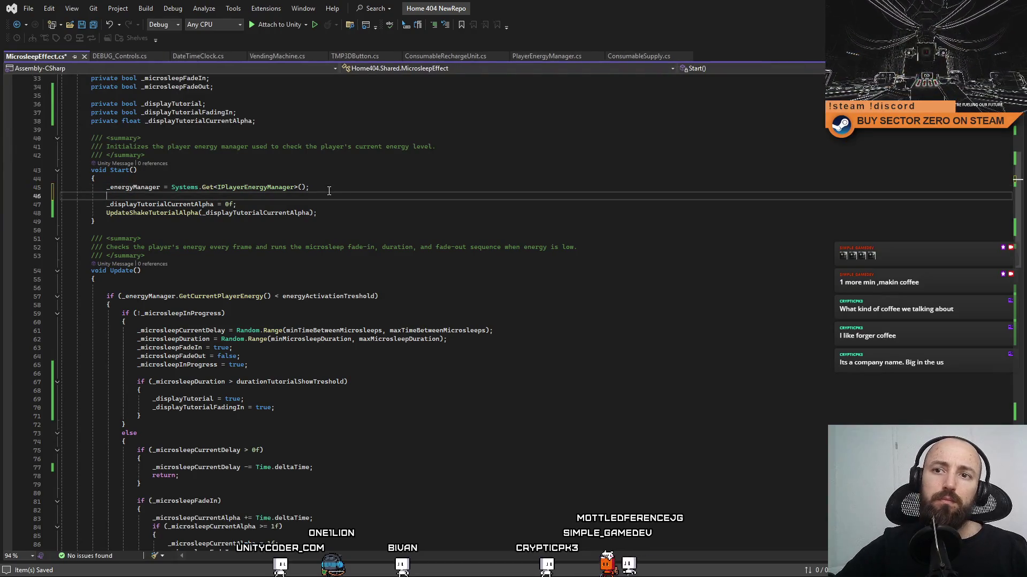
pyautogui.press('Down')
pyautogui.press('Down')
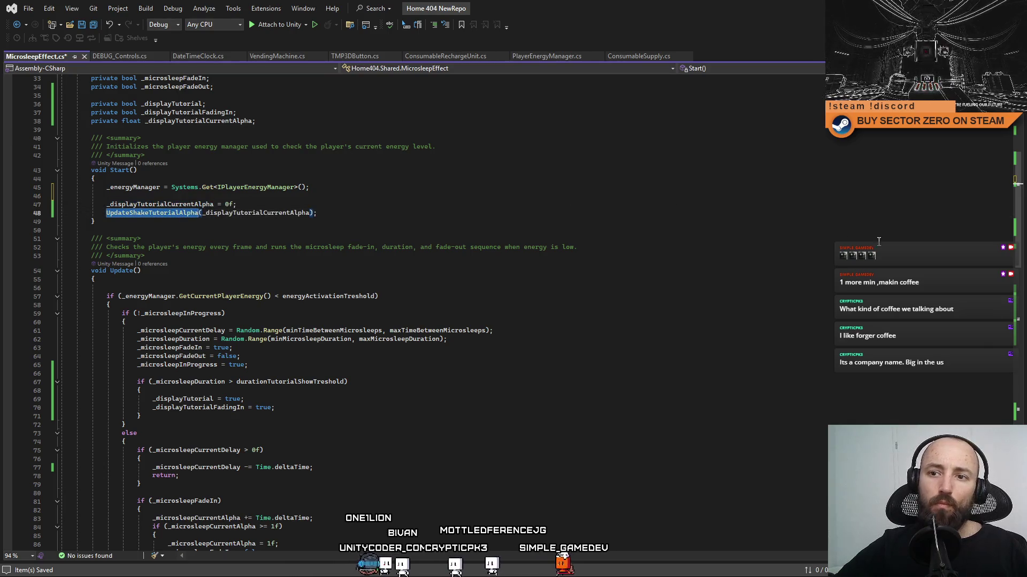
pyautogui.press('F12')
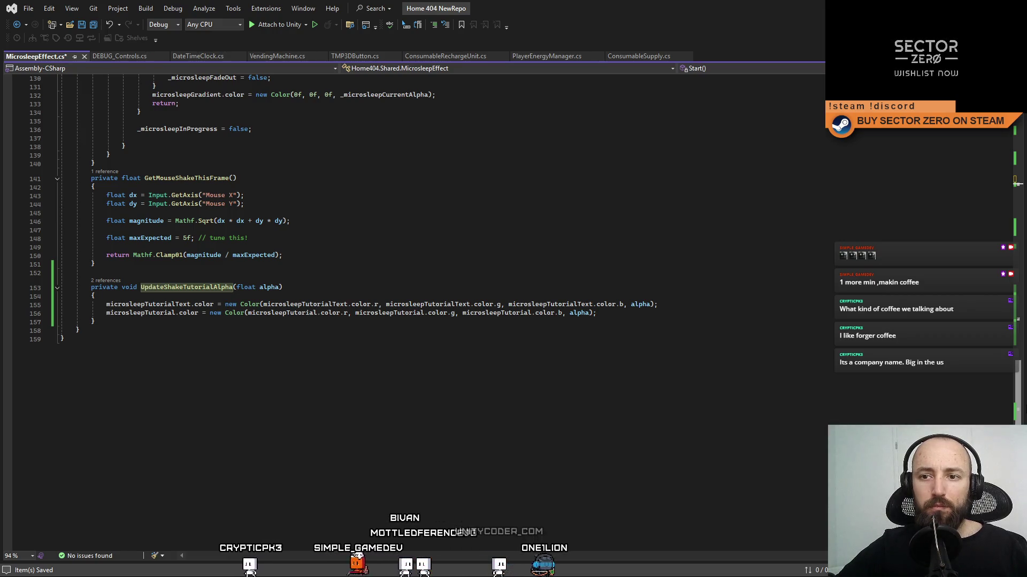
pyautogui.scroll(7, 754, 337)
pyautogui.click(755, 351)
pyautogui.hotkey('ctrl', 's')
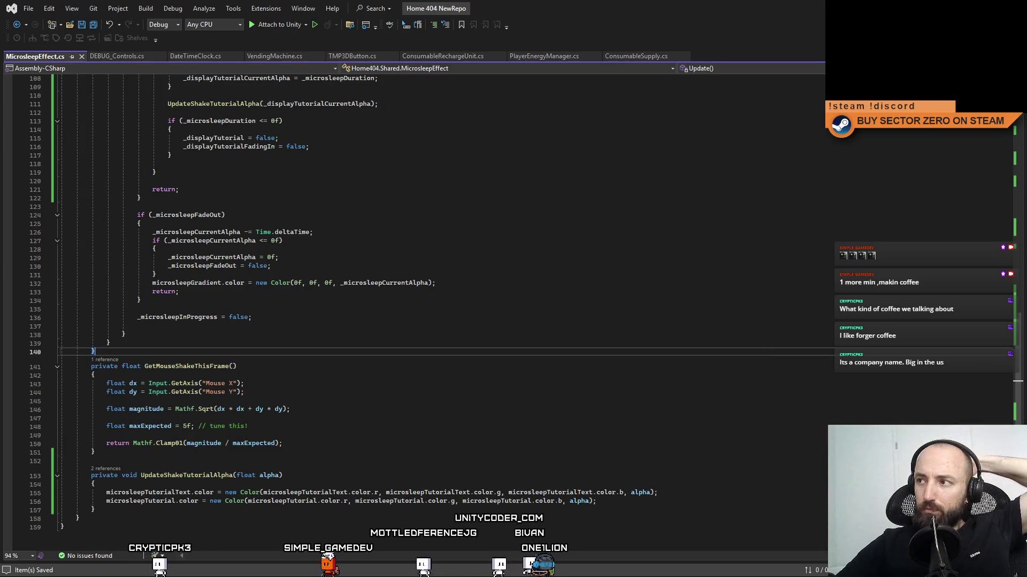
pyautogui.hotkey('alt', 'Tab')
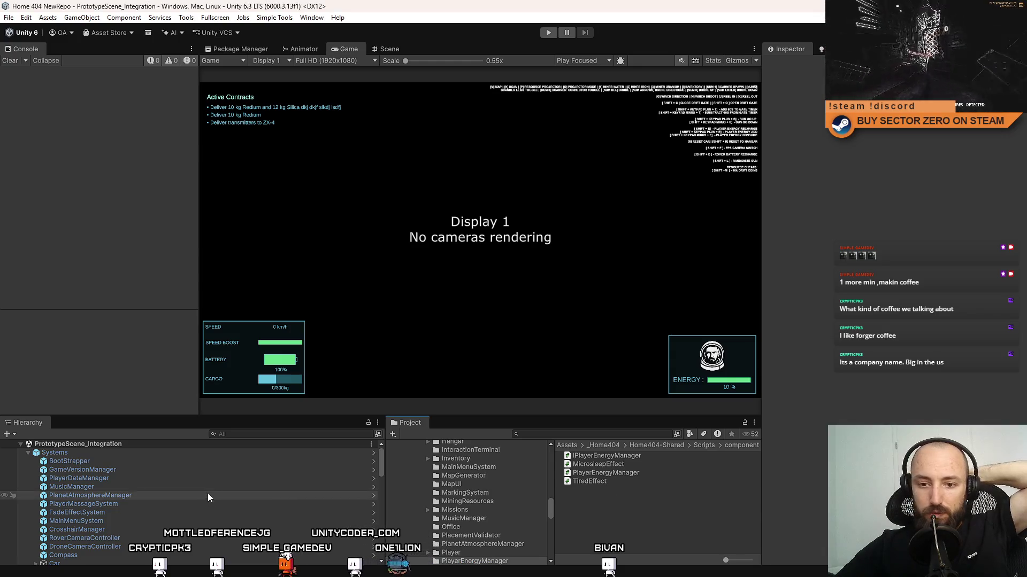
# Step: Search the Project panel for 'tired effect' and inspect the Tired Effects Volume
pyautogui.click(579, 434)
pyautogui.write('tired')
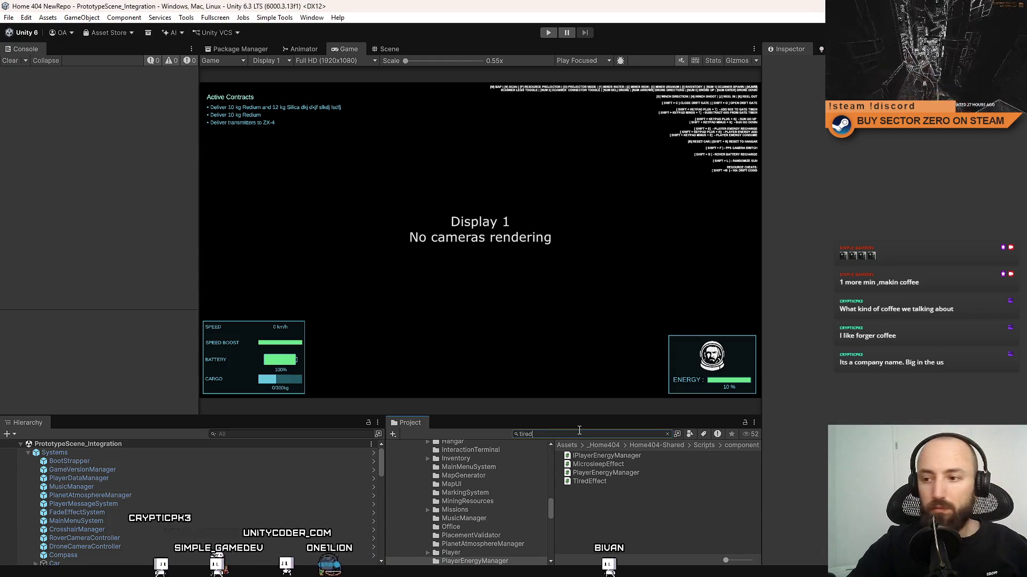
pyautogui.write(' effect')
pyautogui.click(620, 457)
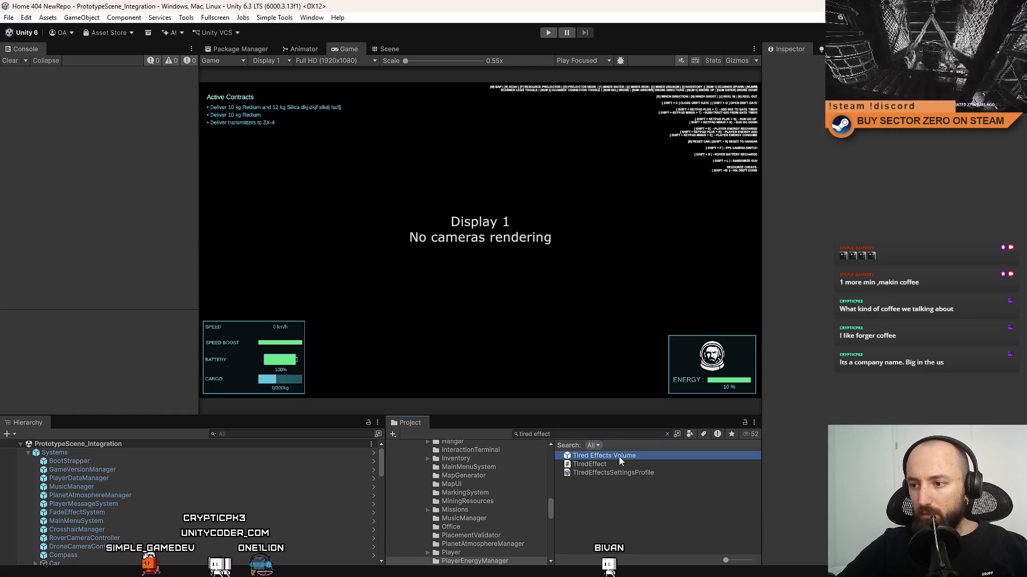
pyautogui.click(589, 434)
pyautogui.press('BackSpace')
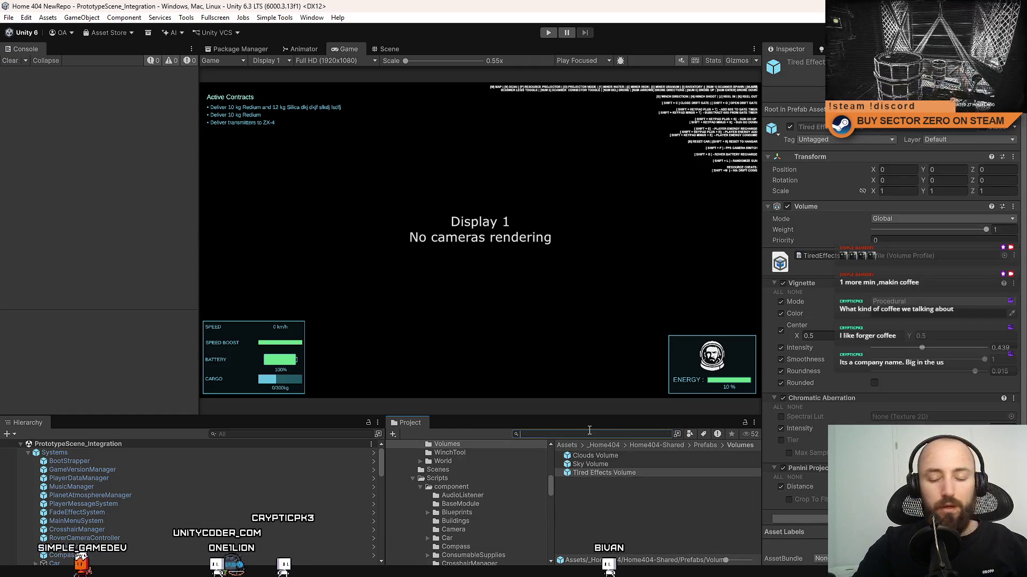
pyautogui.write('volume')
# Step: Search for canvas assets and open the CANVAS - MICROSLEEP EFFECT prefab, inspecting its Tutorial image
pyautogui.hotkey('ctrl', 'a')
pyautogui.write('c')
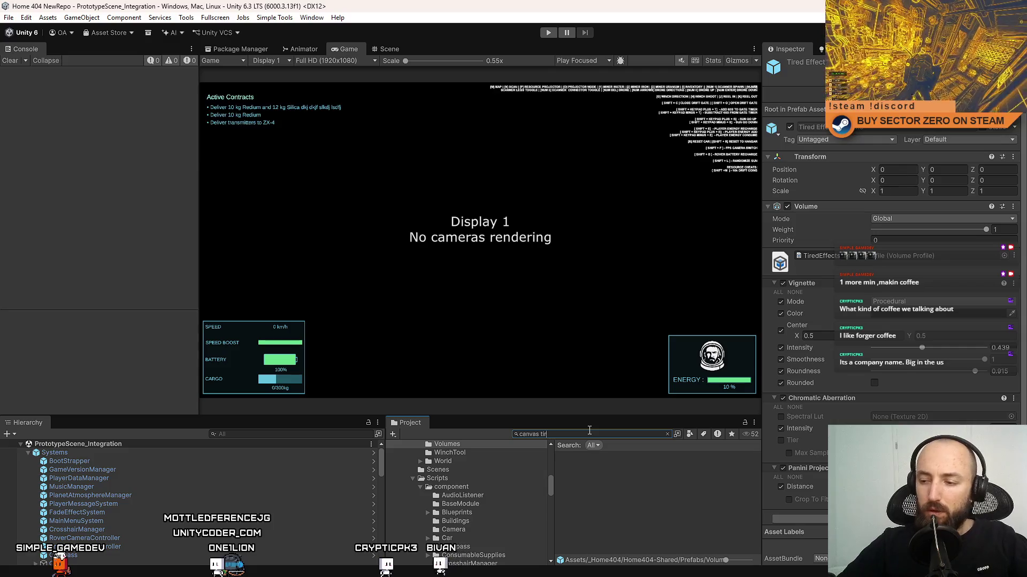
pyautogui.press('BackSpace')
pyautogui.press('BackSpace')
pyautogui.press('BackSpace')
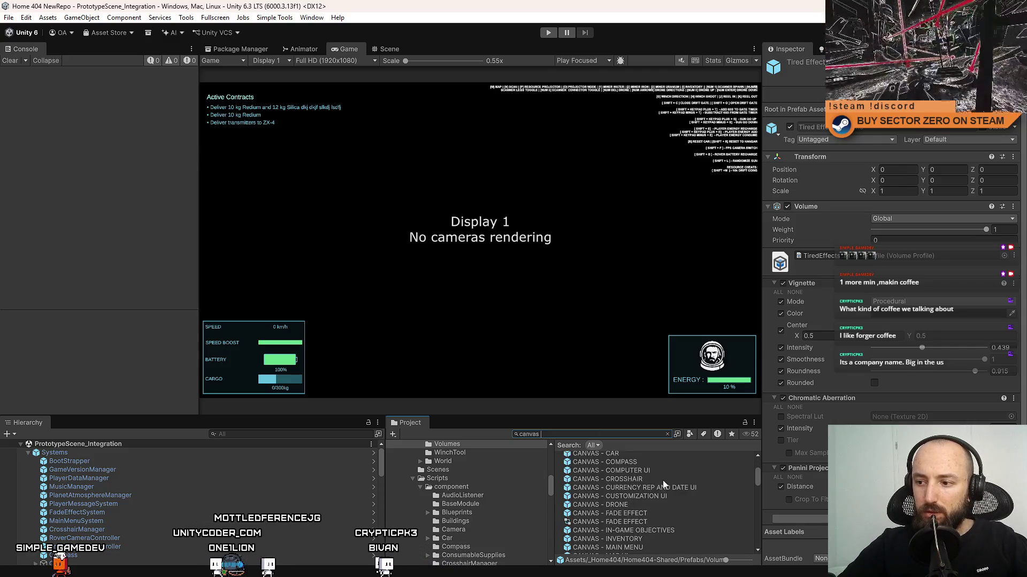
pyautogui.scroll(-4, 659, 488)
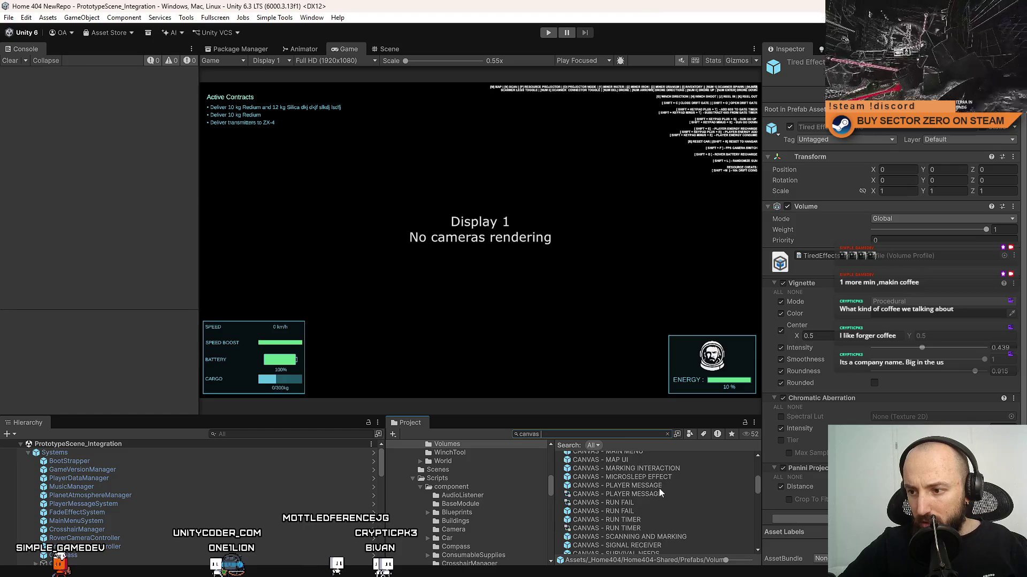
pyautogui.click(669, 478)
pyautogui.doubleClick(668, 478)
pyautogui.scroll(-3, 817, 271)
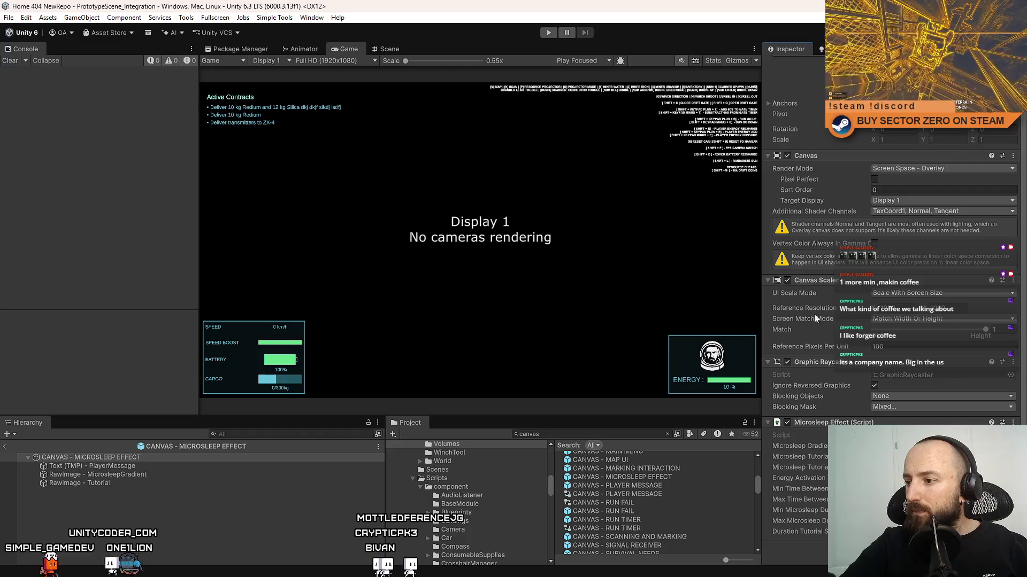
pyautogui.click(121, 482)
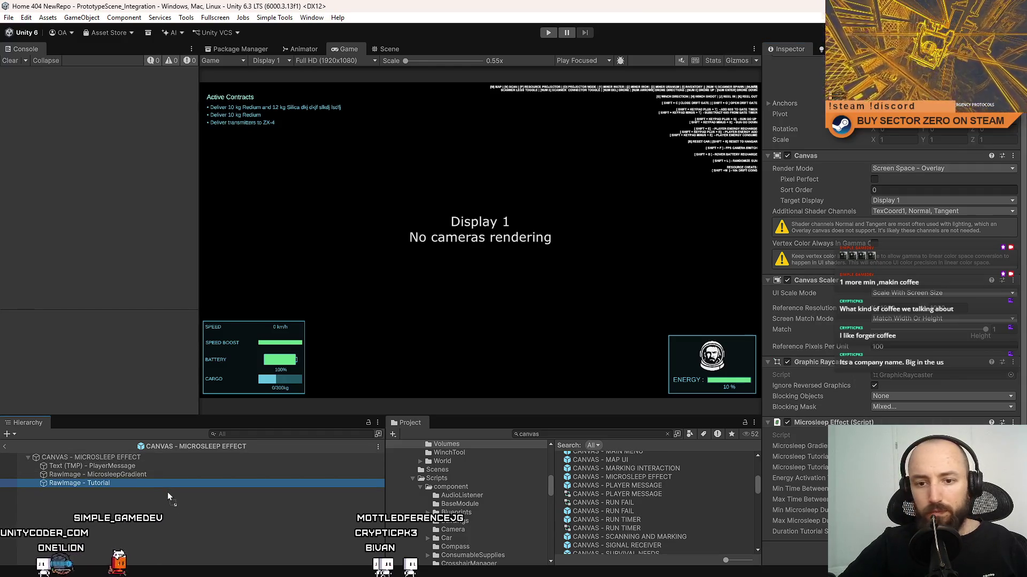
pyautogui.click(129, 460)
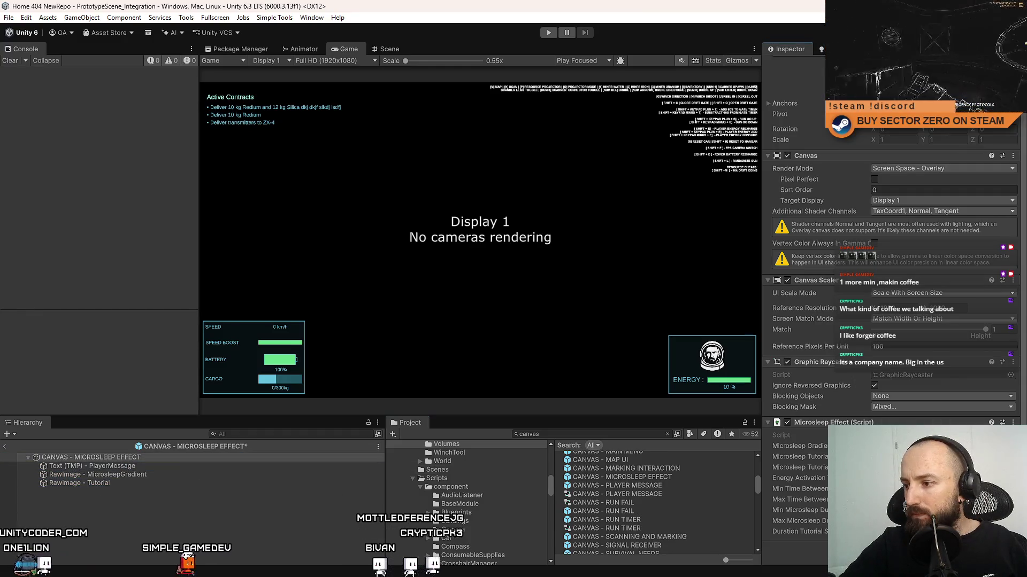
pyautogui.click(277, 528)
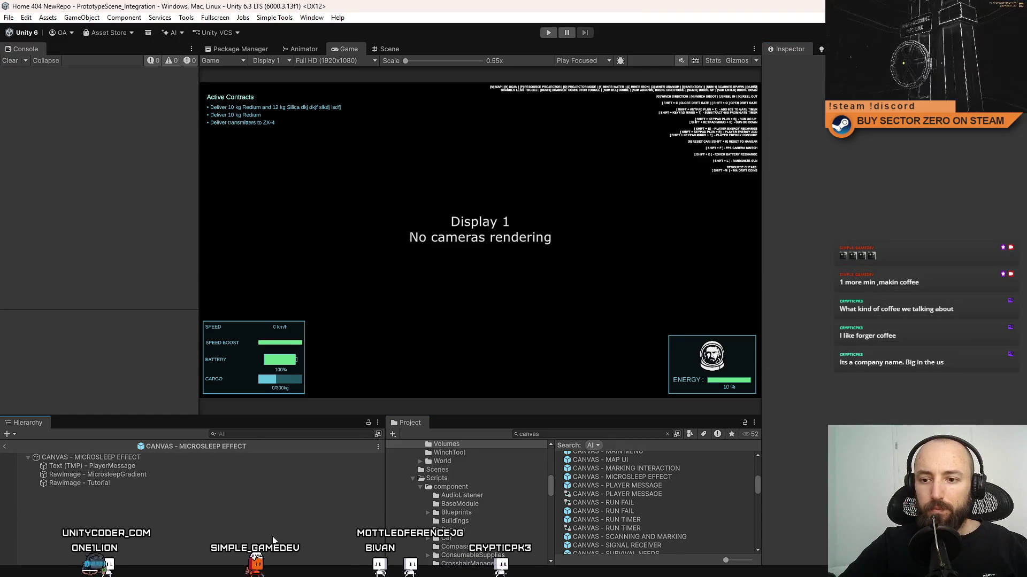
# Step: Enter play mode, start the game from the tutorial menu, go fullscreen with F10 and walk
pyautogui.click(548, 33)
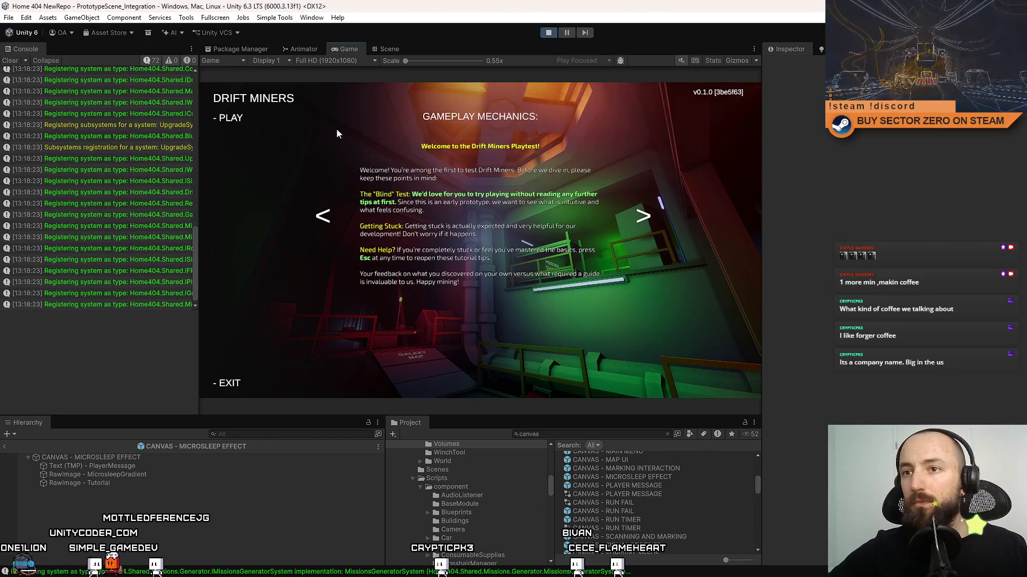
pyautogui.click(229, 117)
pyautogui.press('F10')
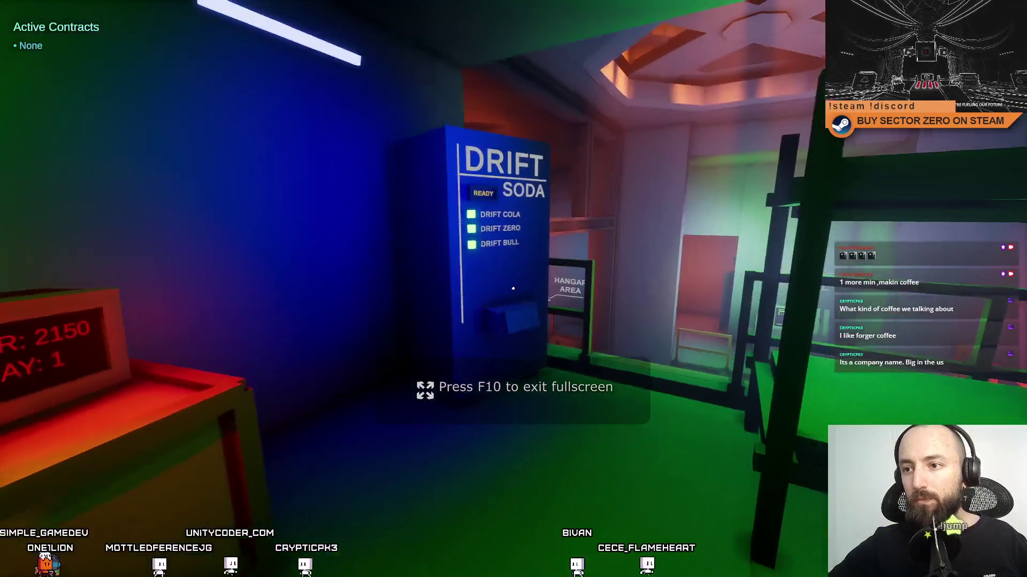
pyautogui.press('w')
pyautogui.press('w')
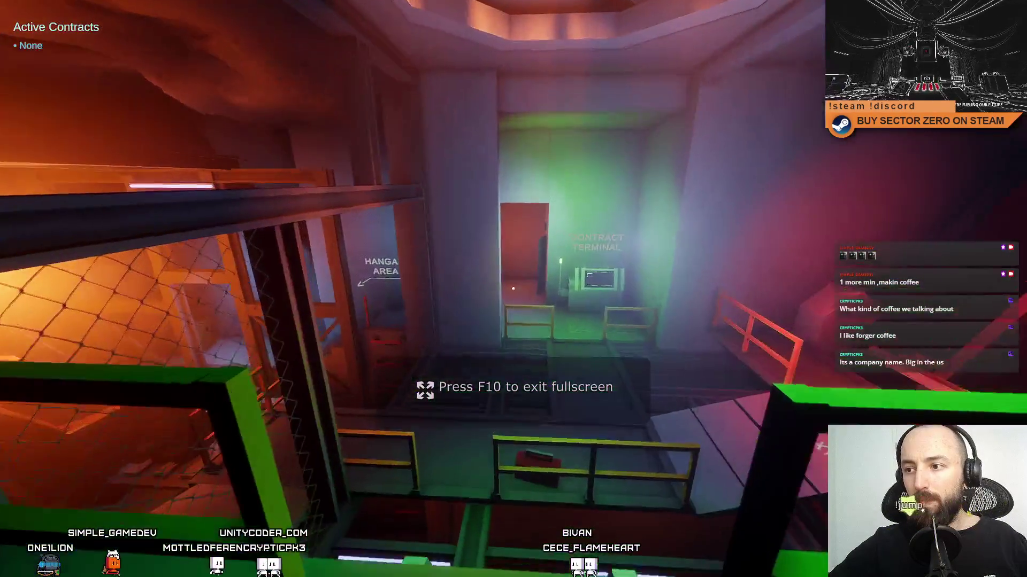
pyautogui.press('w')
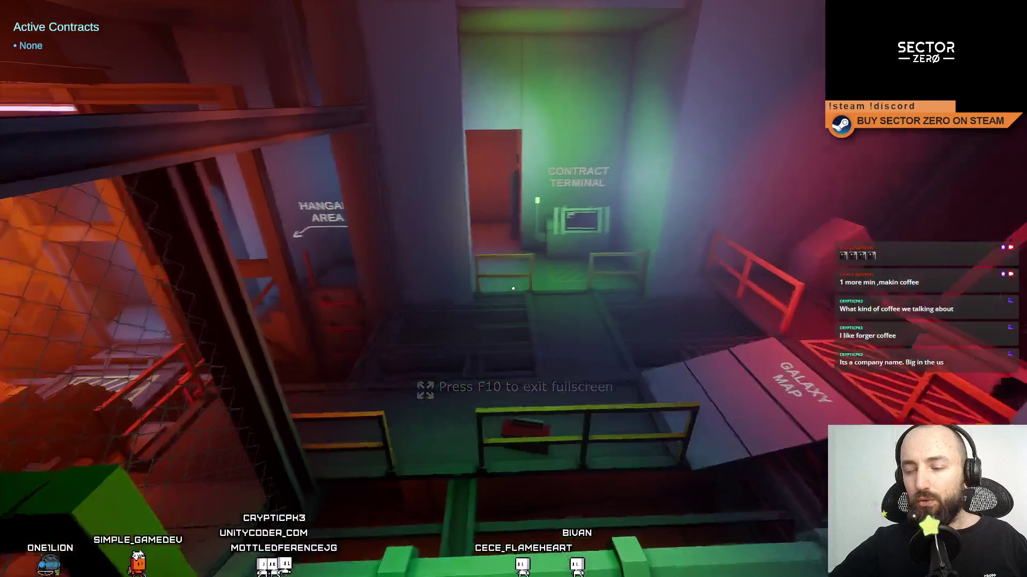
# Step: Walk past the contract terminal and Galaxy Map until energy reaches 0%, then Escape and stop
pyautogui.press('F11')
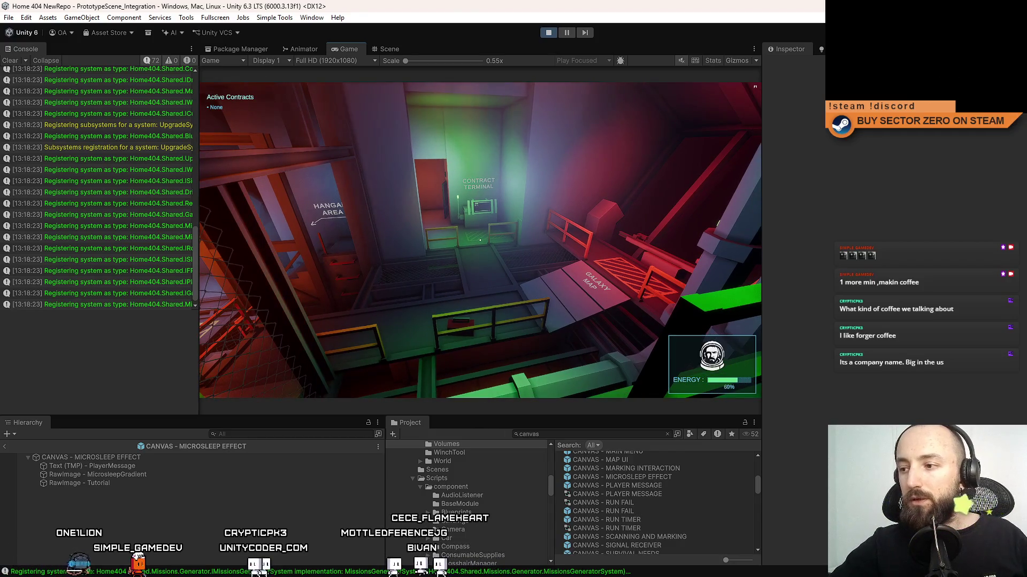
pyautogui.press('w')
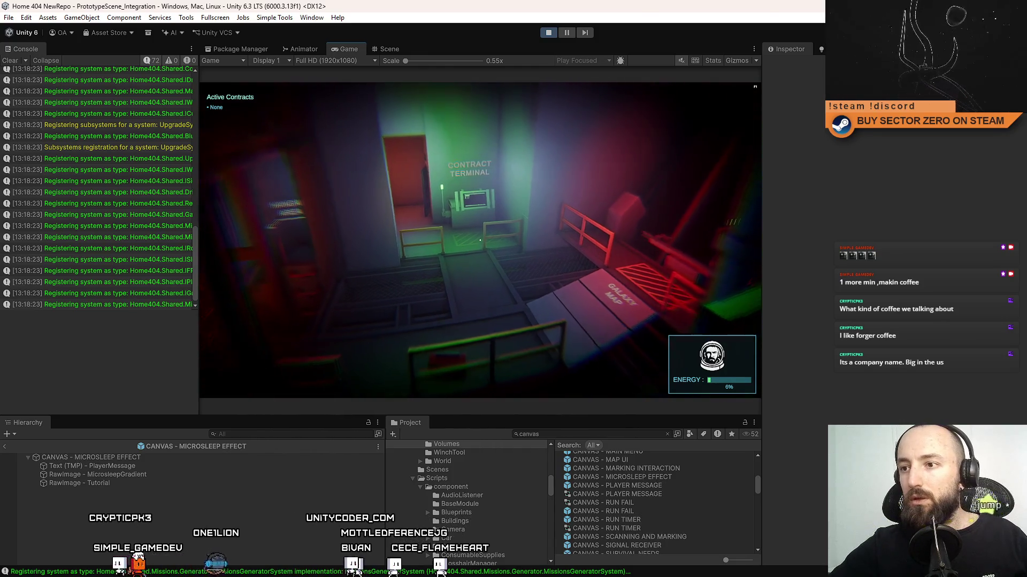
pyautogui.press('F10')
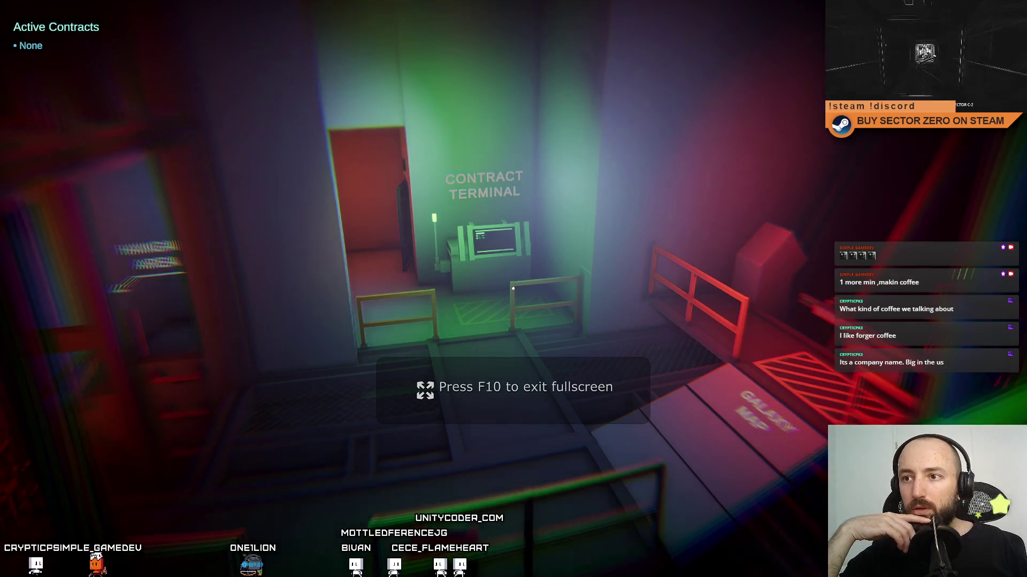
pyautogui.press('w')
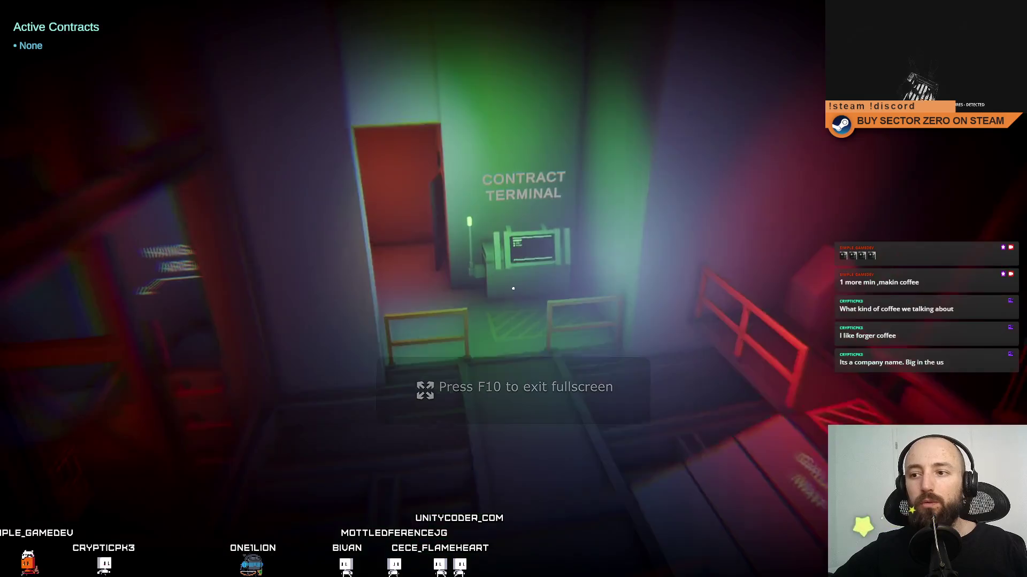
pyautogui.press('w')
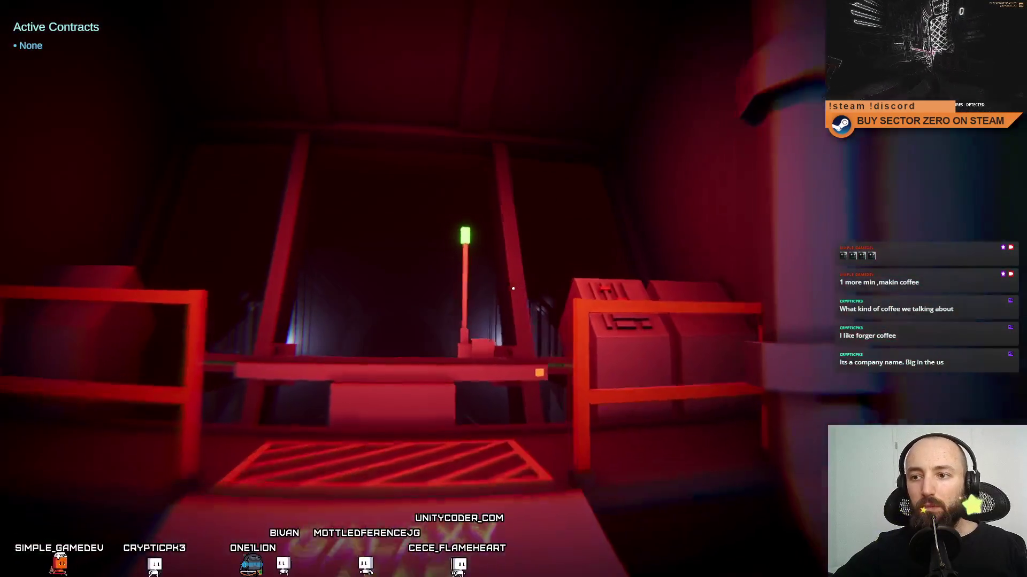
pyautogui.press('w')
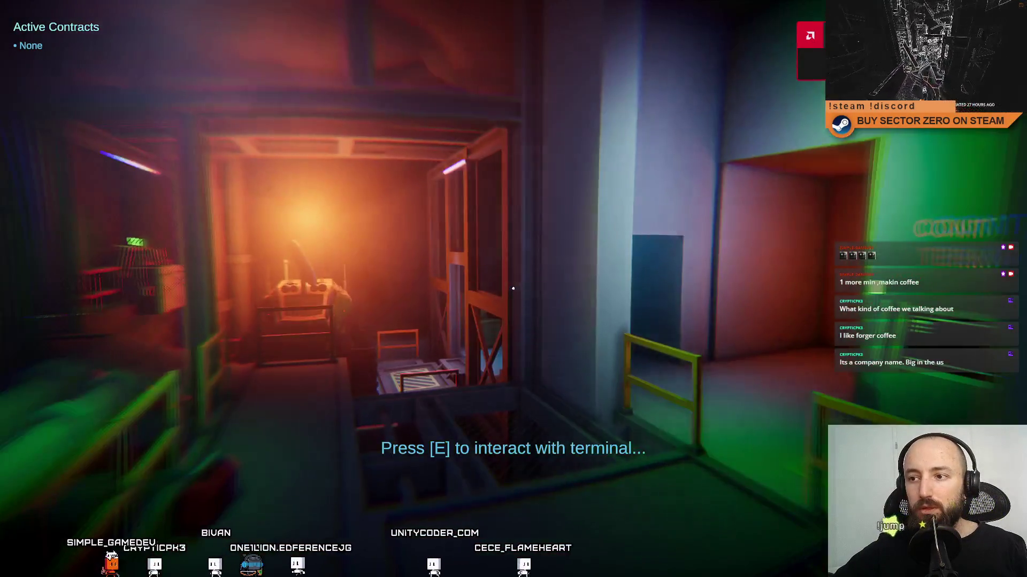
pyautogui.press('w')
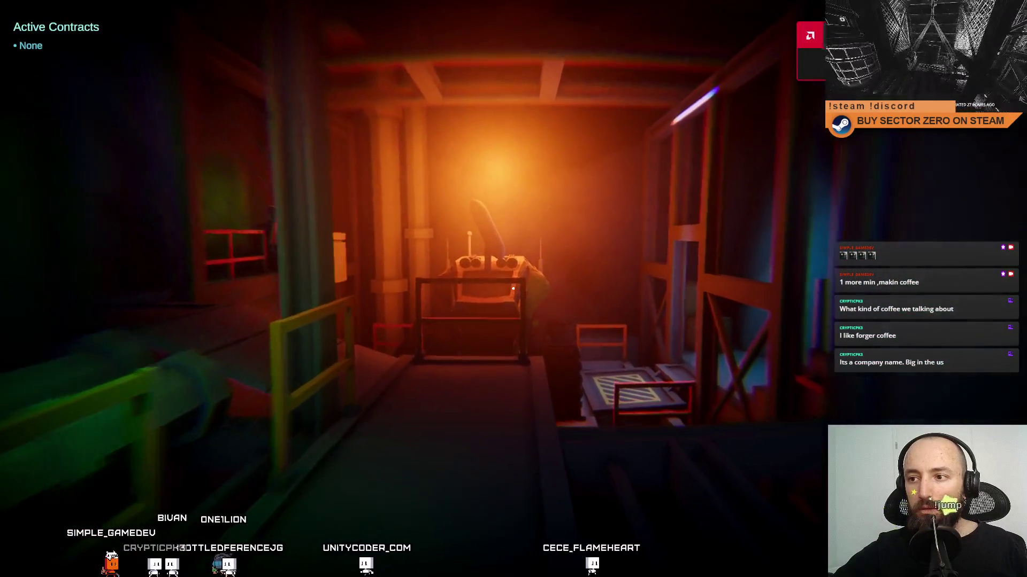
pyautogui.press('w')
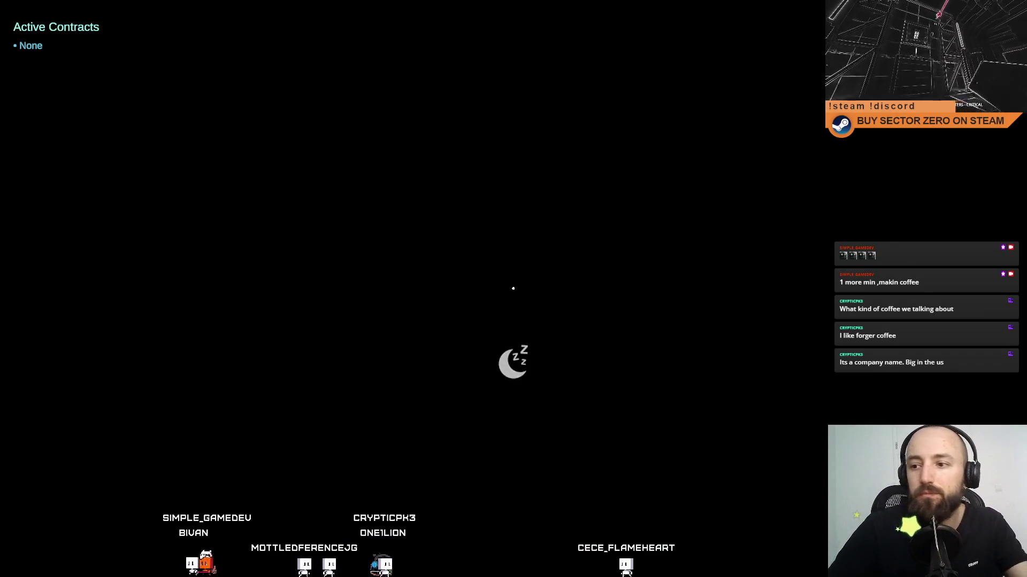
pyautogui.press('Escape')
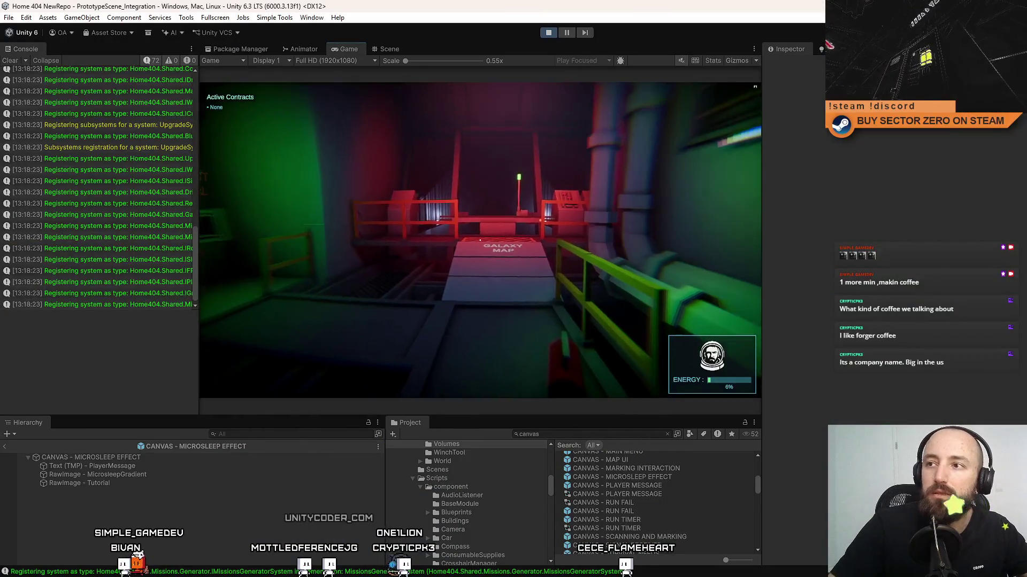
pyautogui.click(549, 32)
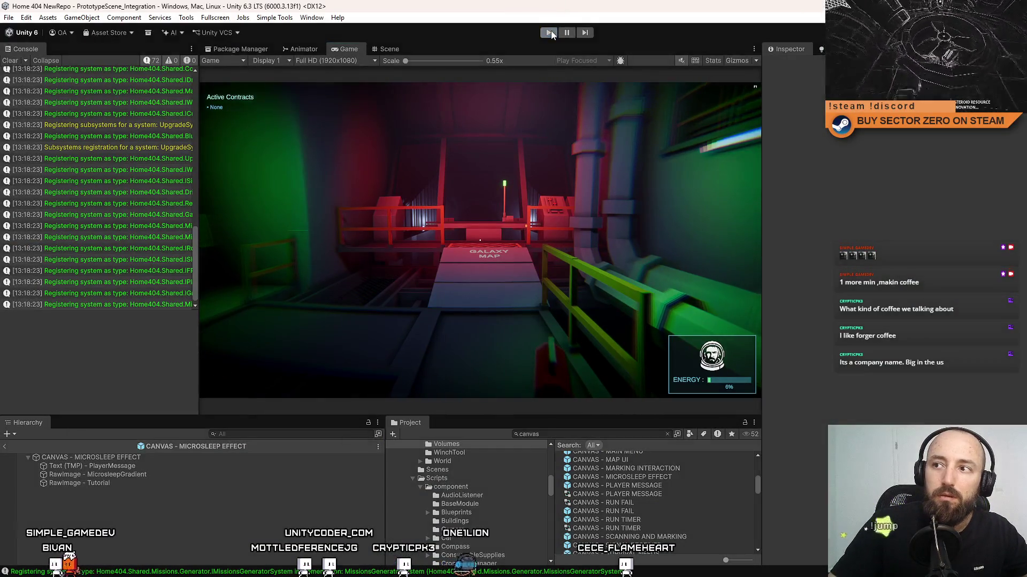
pyautogui.hotkey('alt', 'Tab')
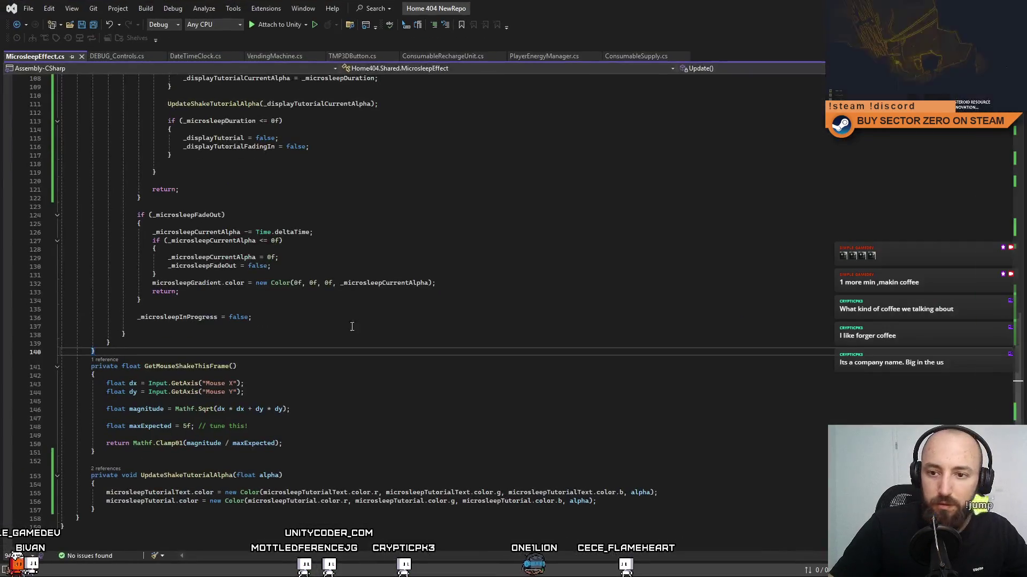
pyautogui.click(287, 426)
pyautogui.doubleClick(142, 492)
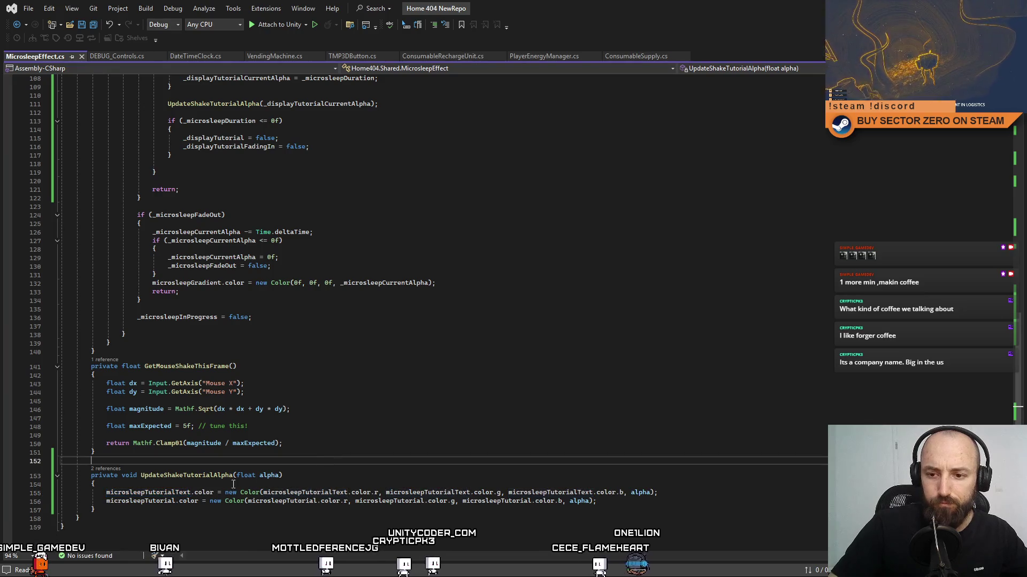
pyautogui.click(357, 453)
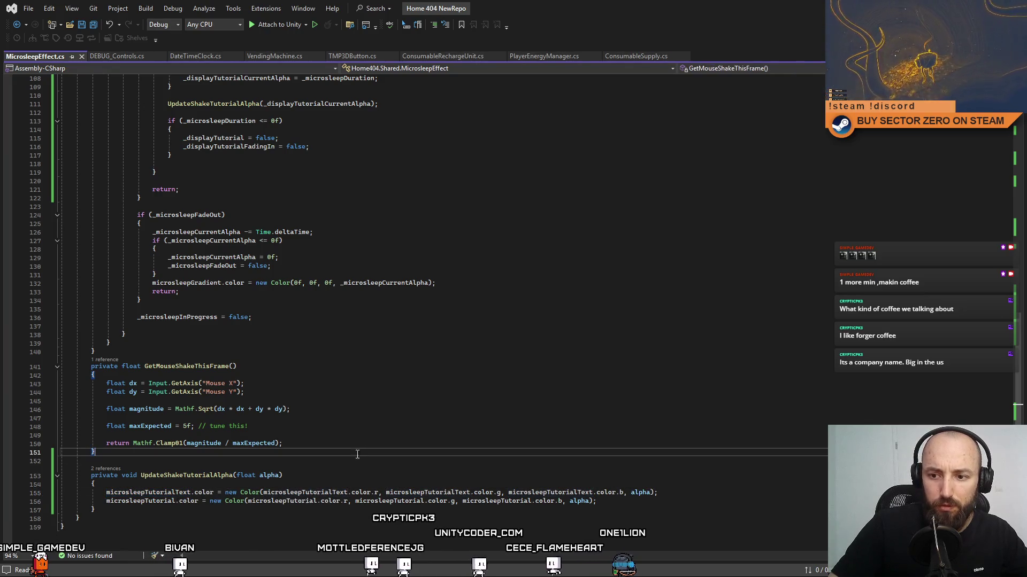
pyautogui.doubleClick(305, 491)
pyautogui.doubleClick(195, 493)
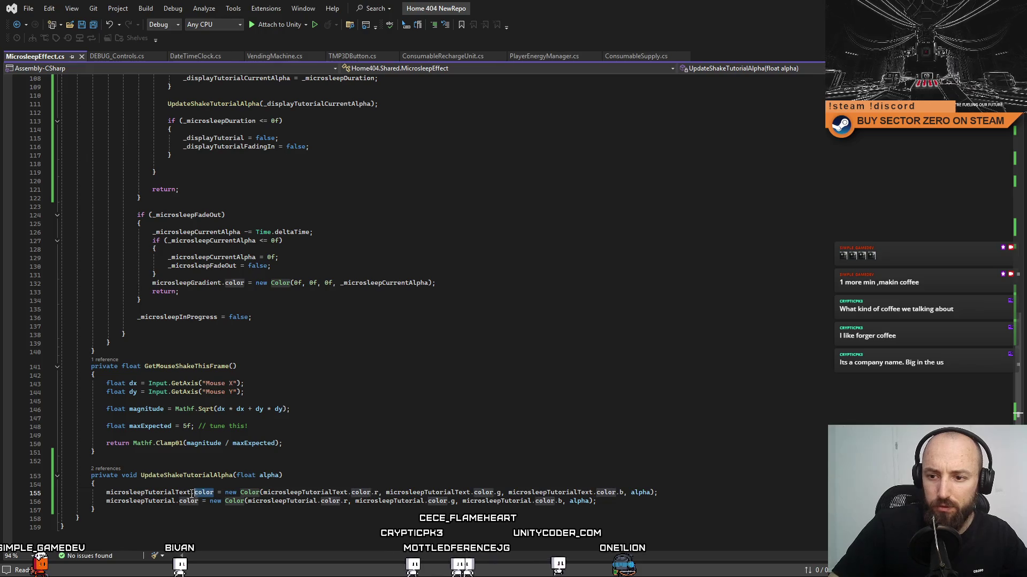
pyautogui.click(623, 476)
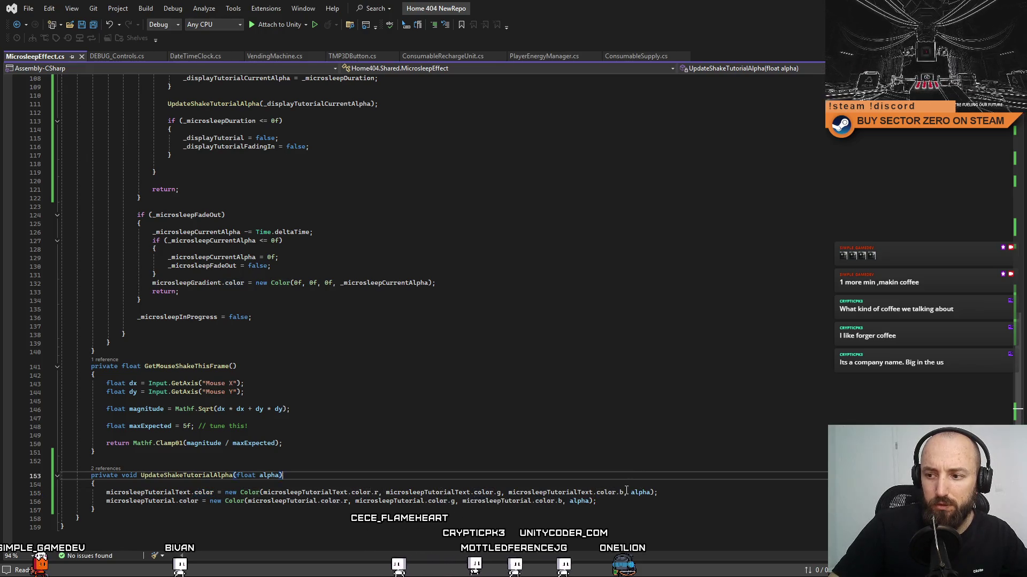
pyautogui.doubleClick(532, 492)
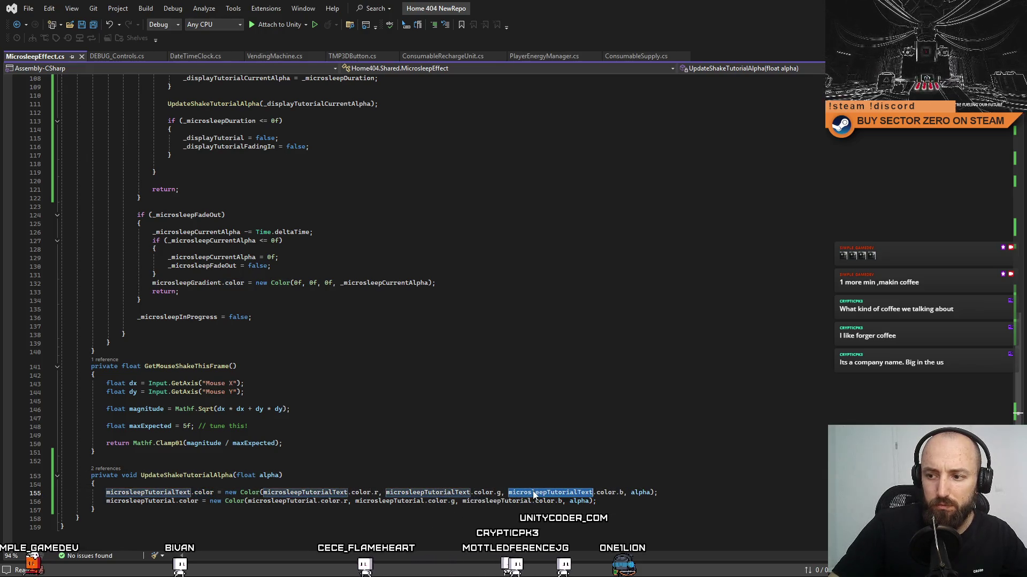
pyautogui.doubleClick(166, 492)
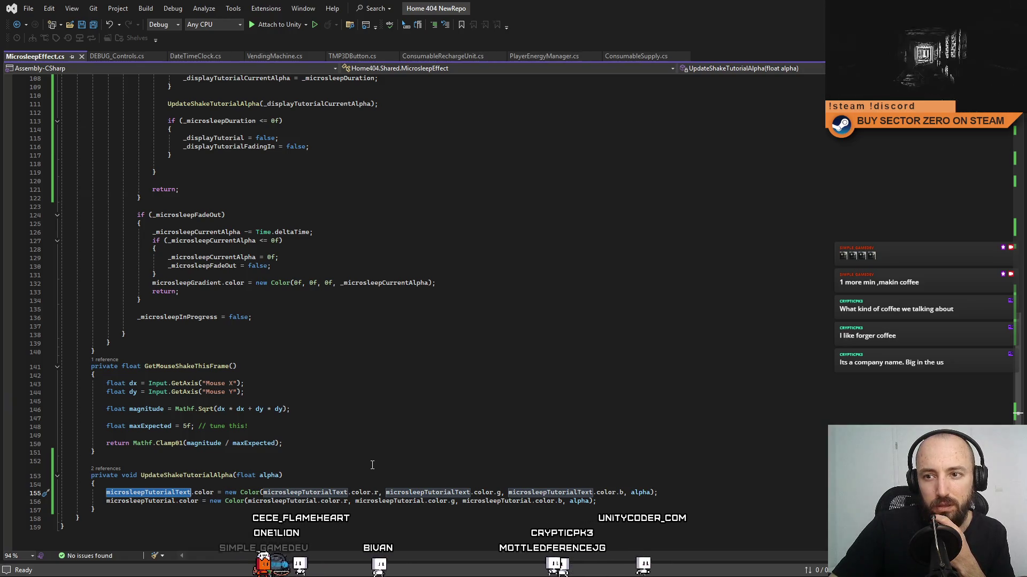
pyautogui.click(371, 463)
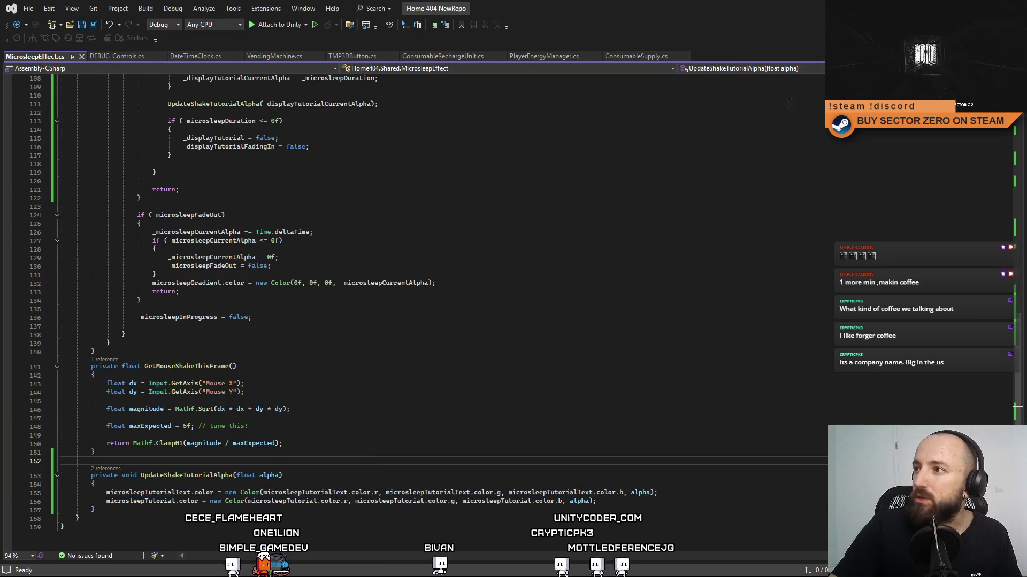
pyautogui.hotkey('alt', 'Tab')
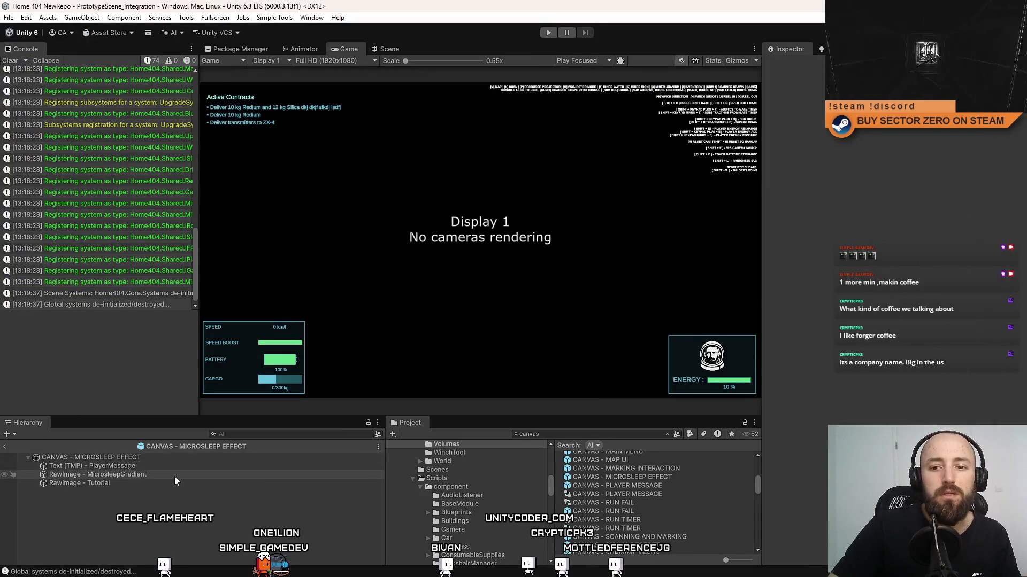
# Step: Move Text (TMP) - PlayerMessage below RawImage - MicrosleepGradient in the Hierarchy and enter play mode
pyautogui.click(177, 467)
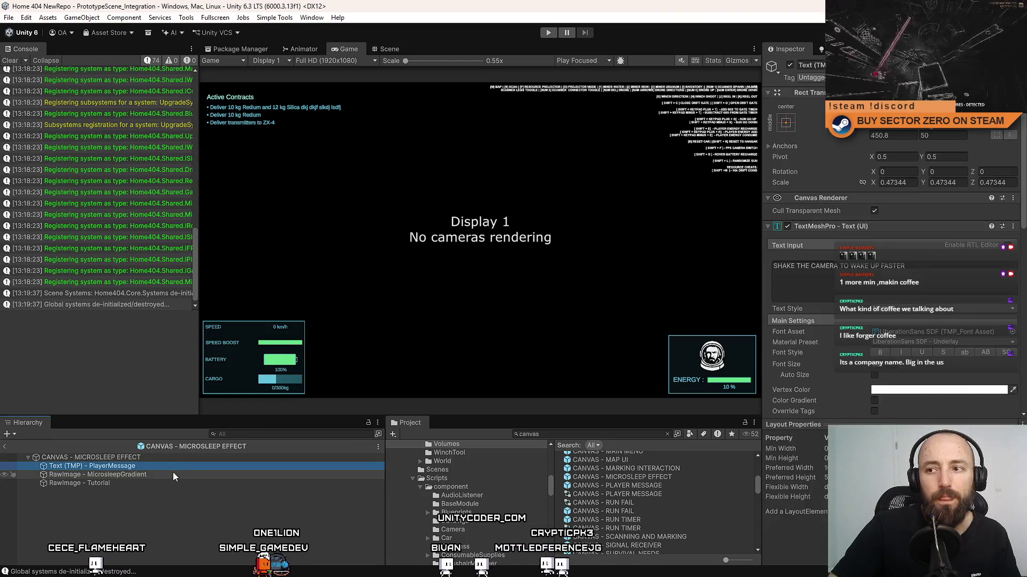
pyautogui.click(179, 476)
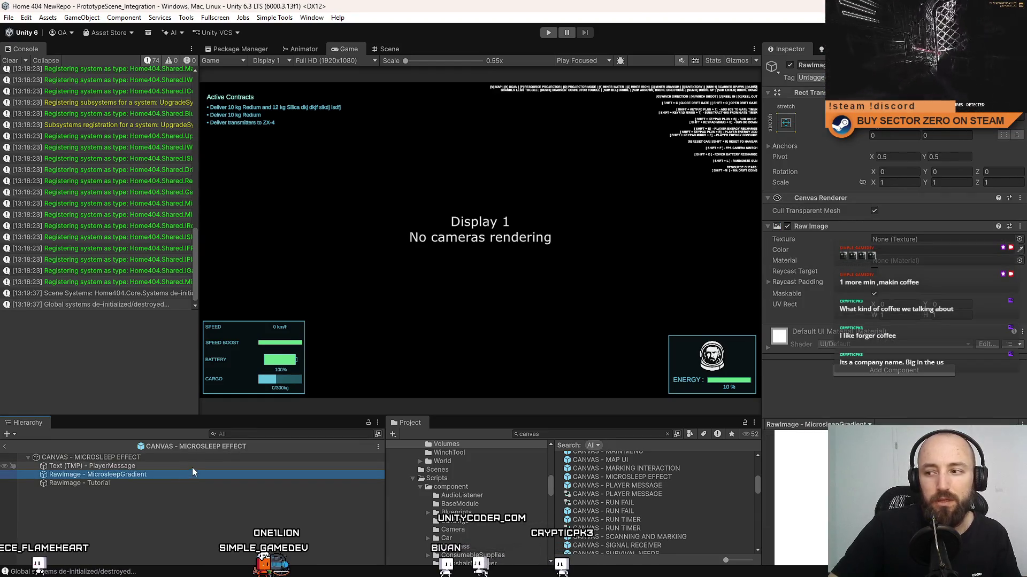
pyautogui.moveTo(145, 468); pyautogui.dragTo(135, 484)
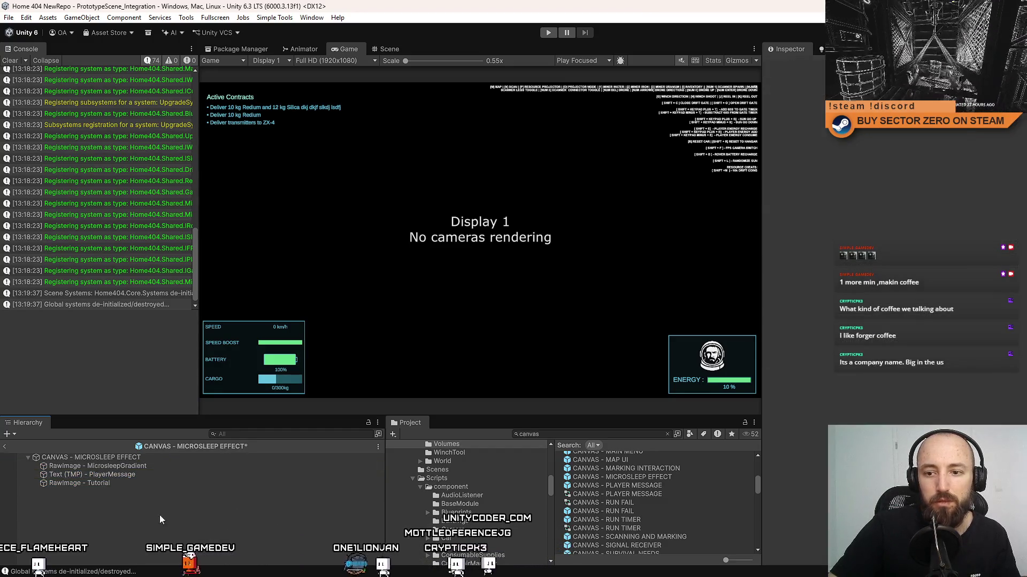
pyautogui.click(548, 33)
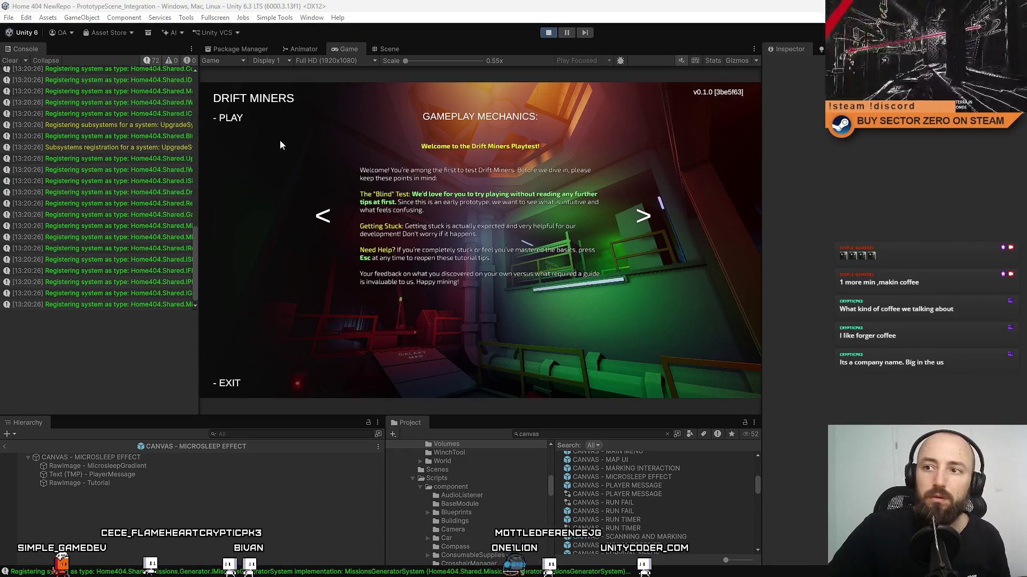
# Step: Start the game from the main menu and walk between the Galaxy Map and Contract Terminal in fullscreen
pyautogui.click(228, 119)
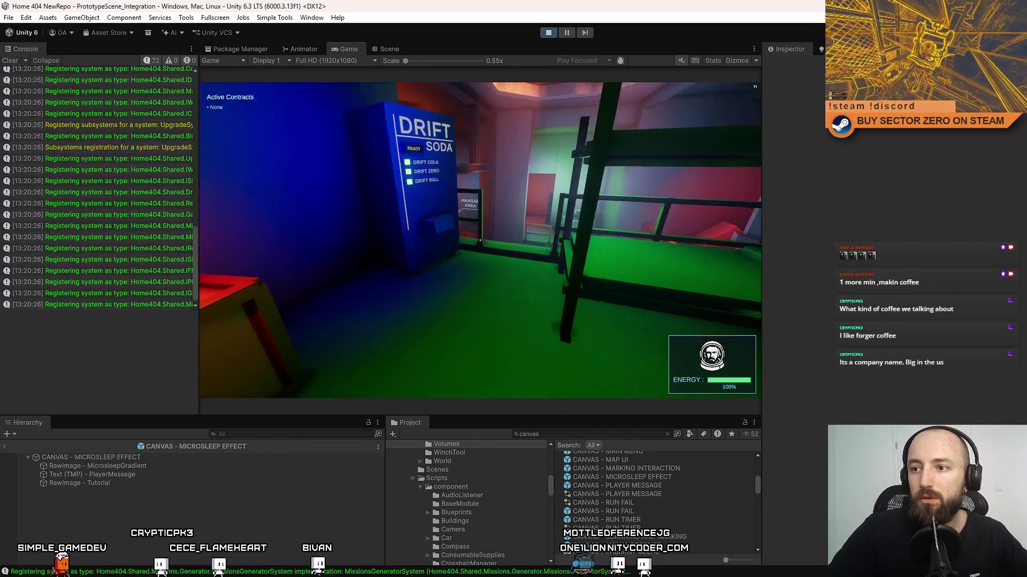
pyautogui.press('w')
pyautogui.press('w')
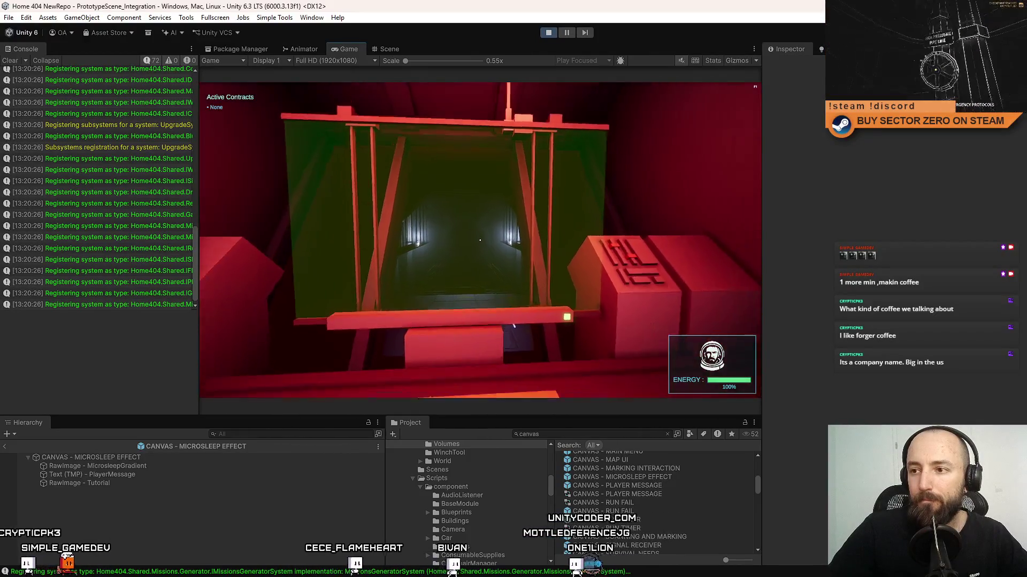
pyautogui.press('w')
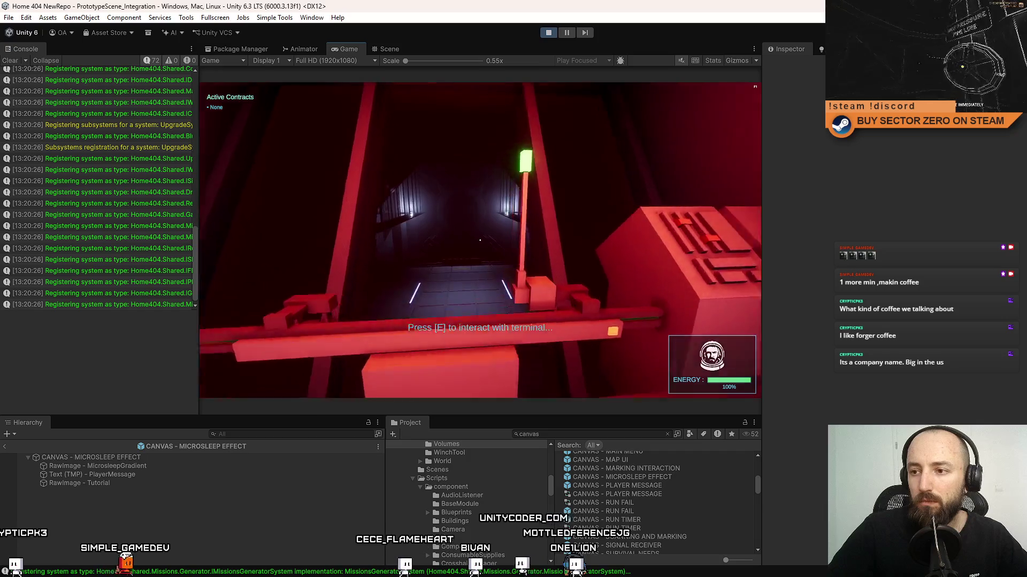
pyautogui.press('w')
pyautogui.press('w')
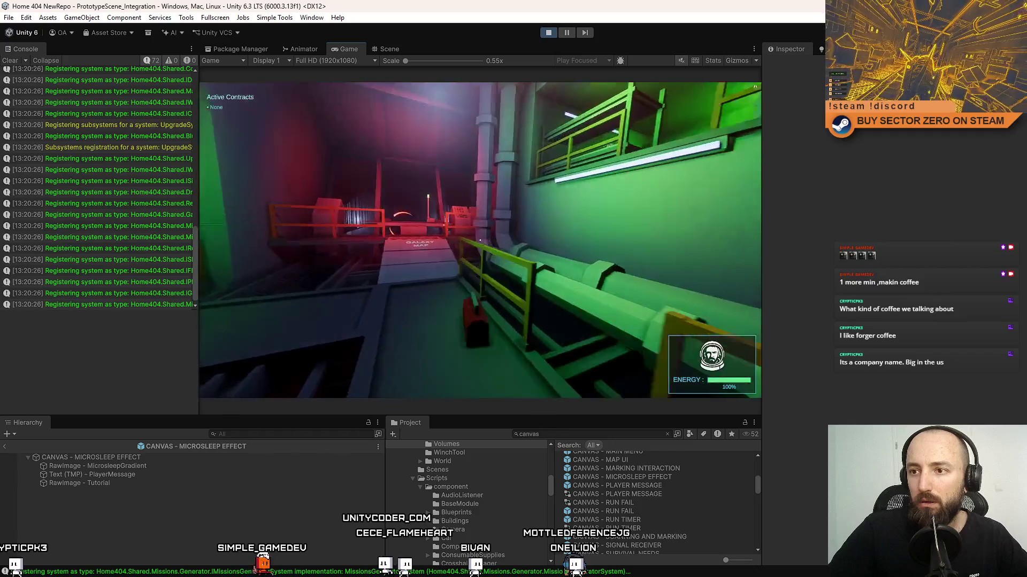
pyautogui.press('w')
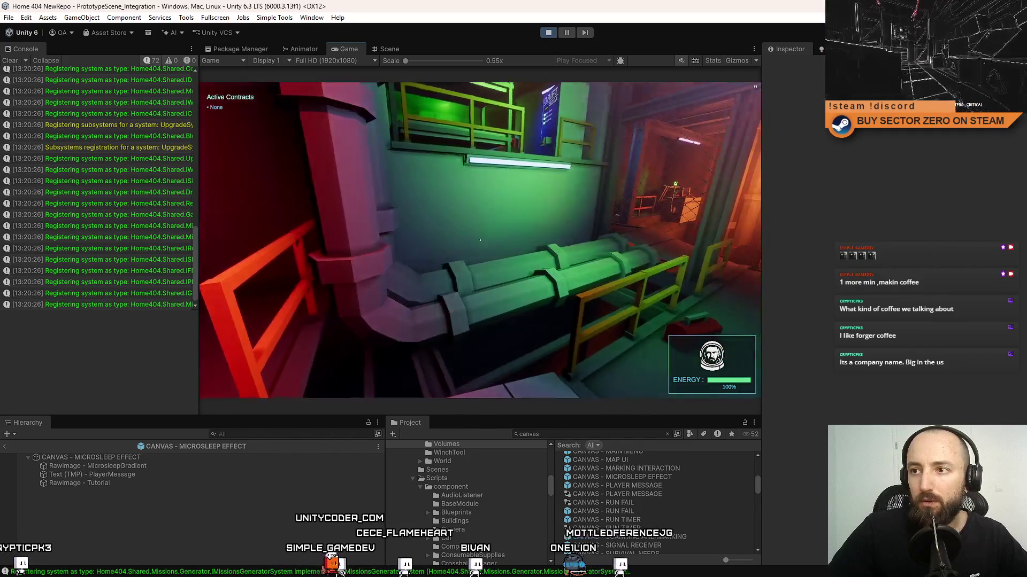
pyautogui.press('w')
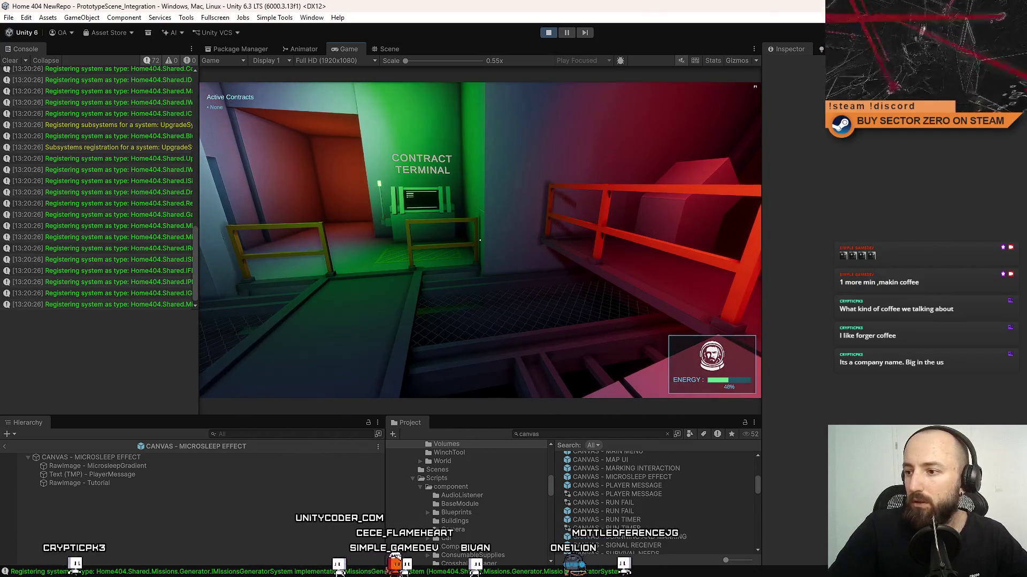
pyautogui.press('w')
pyautogui.press('F11')
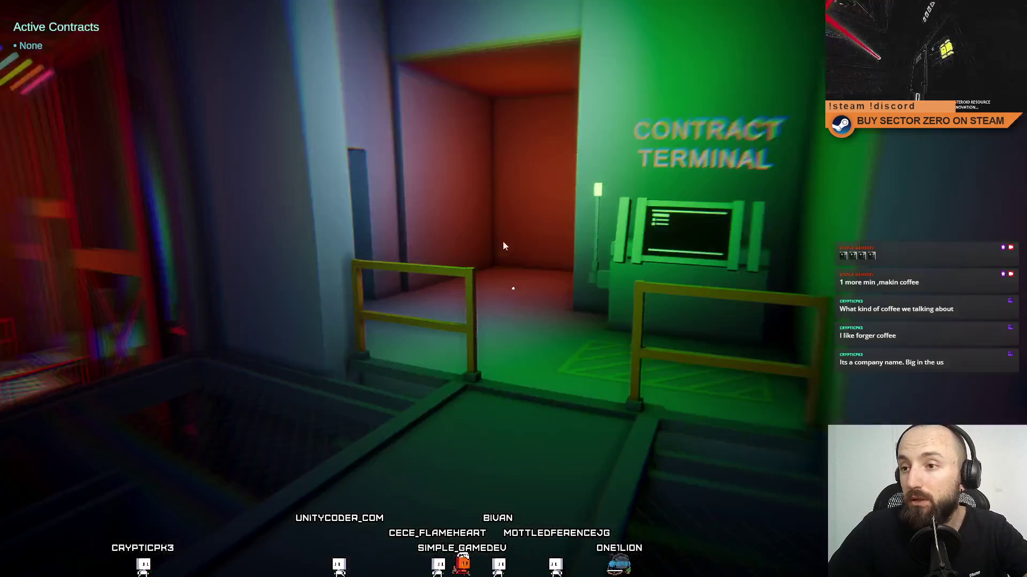
pyautogui.click(495, 246)
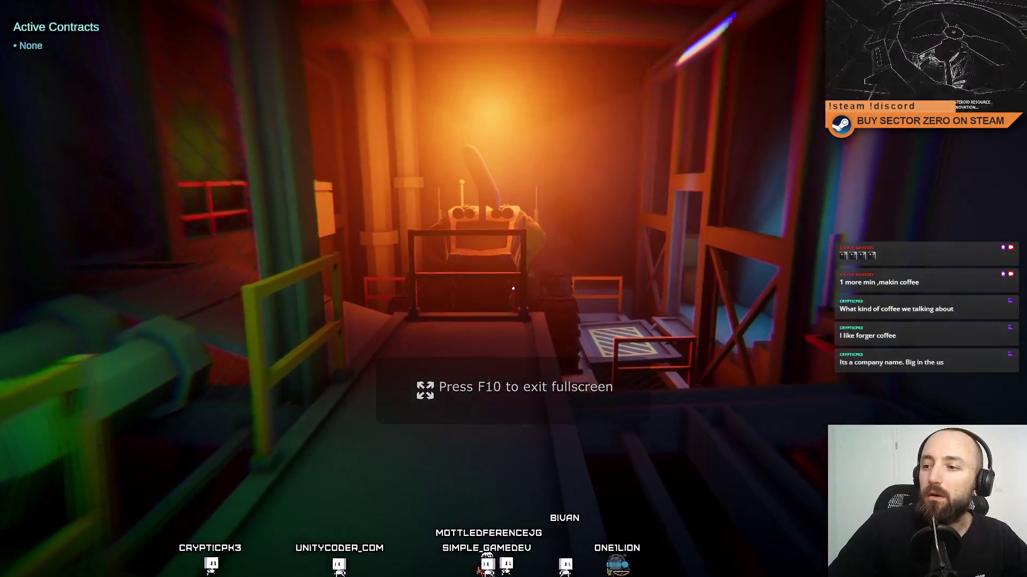
pyautogui.press('w')
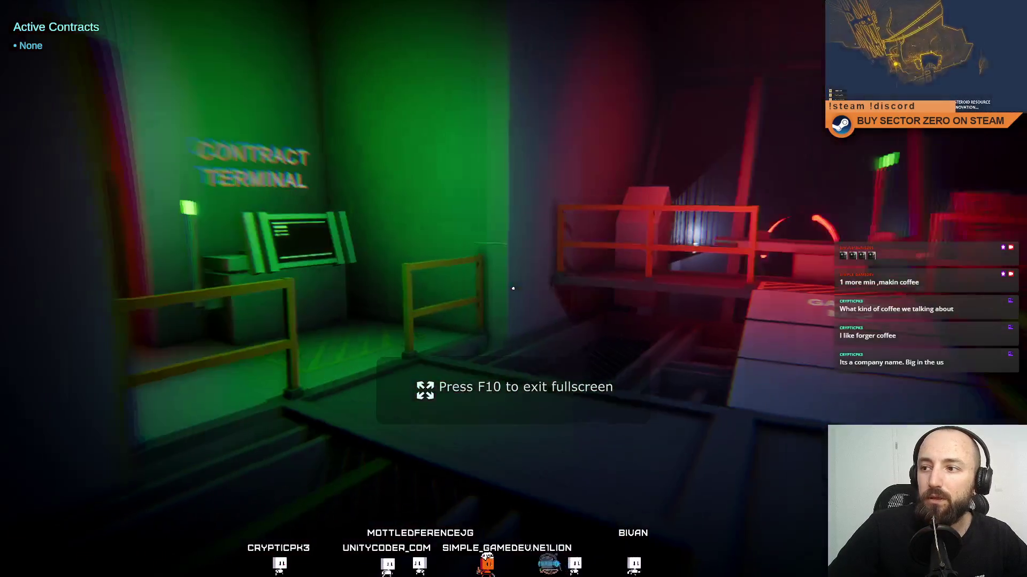
pyautogui.press('w')
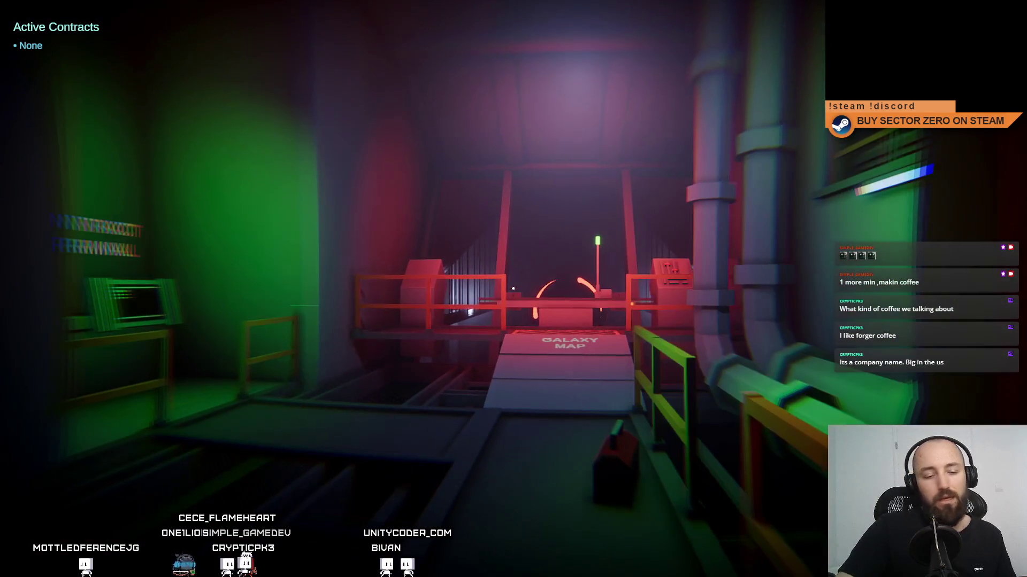
# Step: Walk on past the Galaxy Map into the orange corridor, then Escape to the pause menu
pyautogui.press('w')
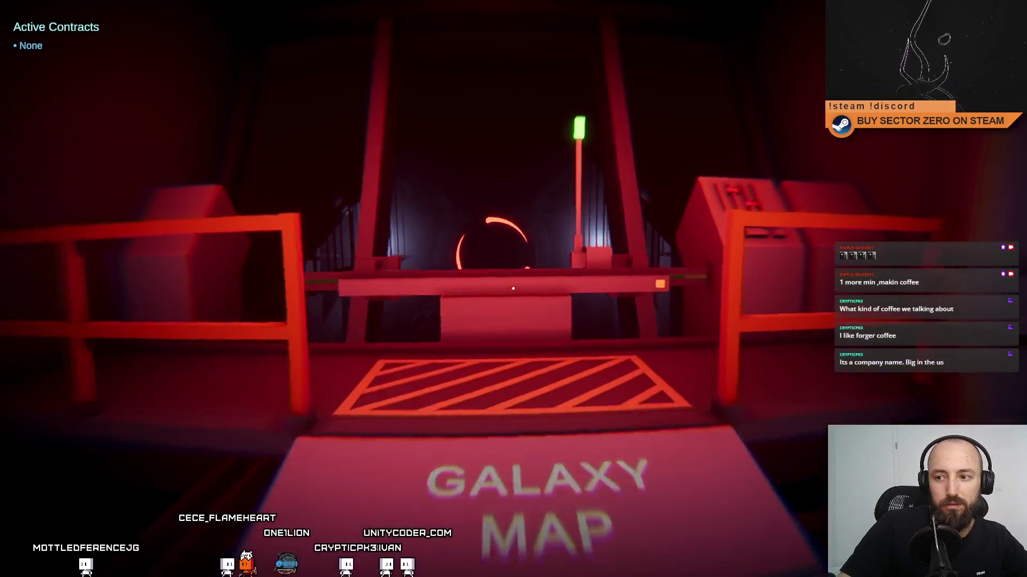
pyautogui.moveTo(513, 288)
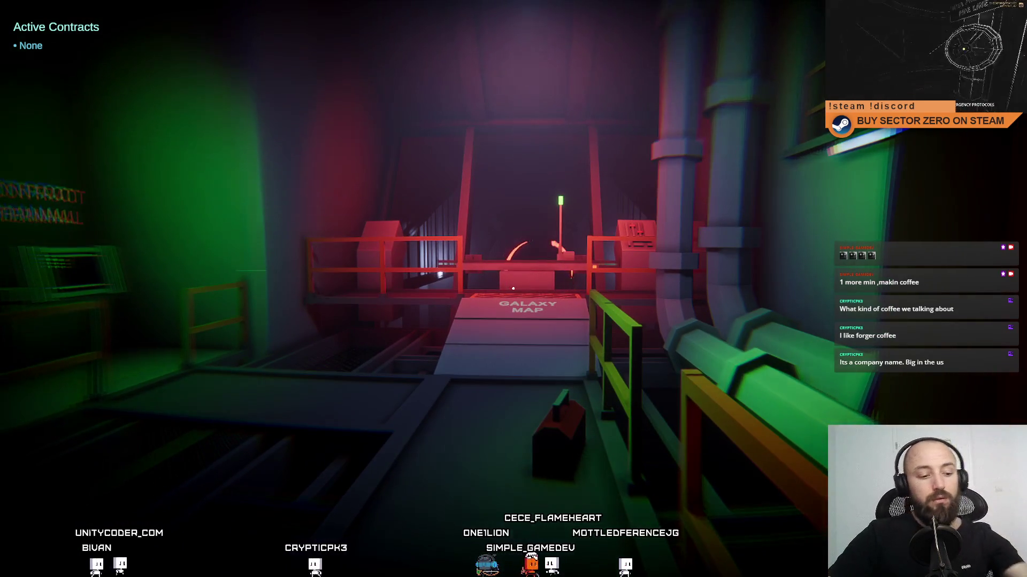
pyautogui.press('w')
pyautogui.press('w')
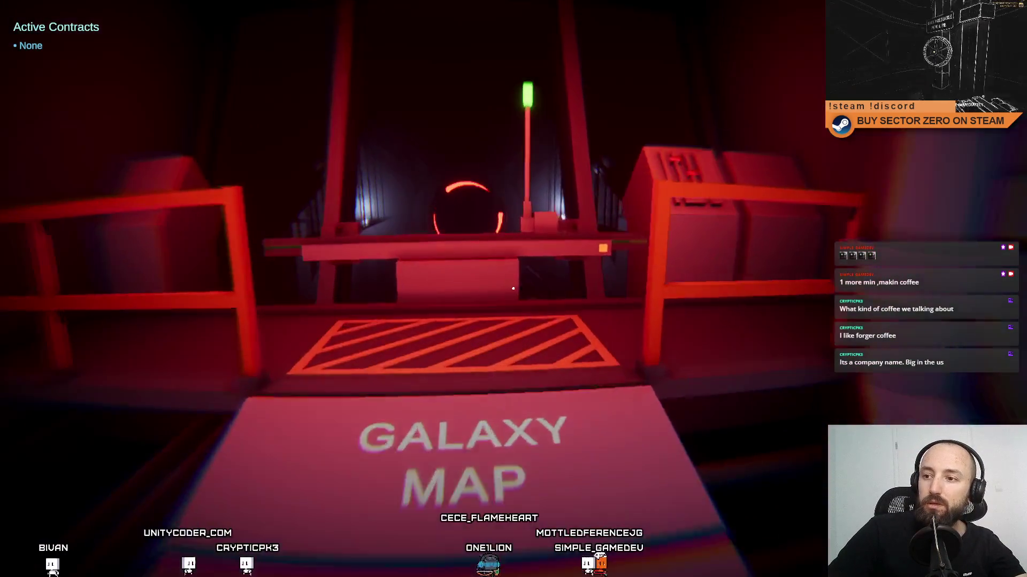
pyautogui.press('w')
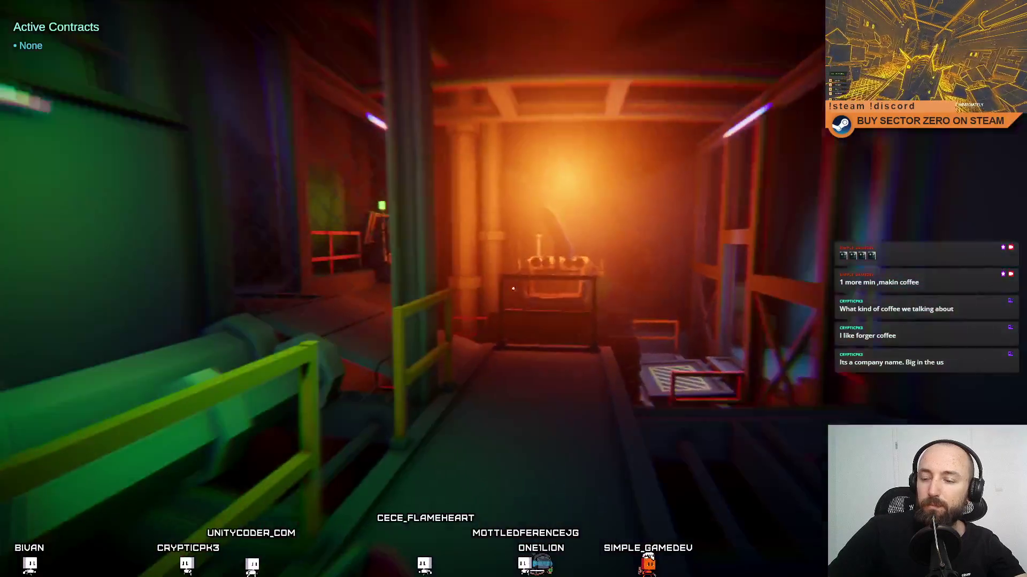
pyautogui.press('w')
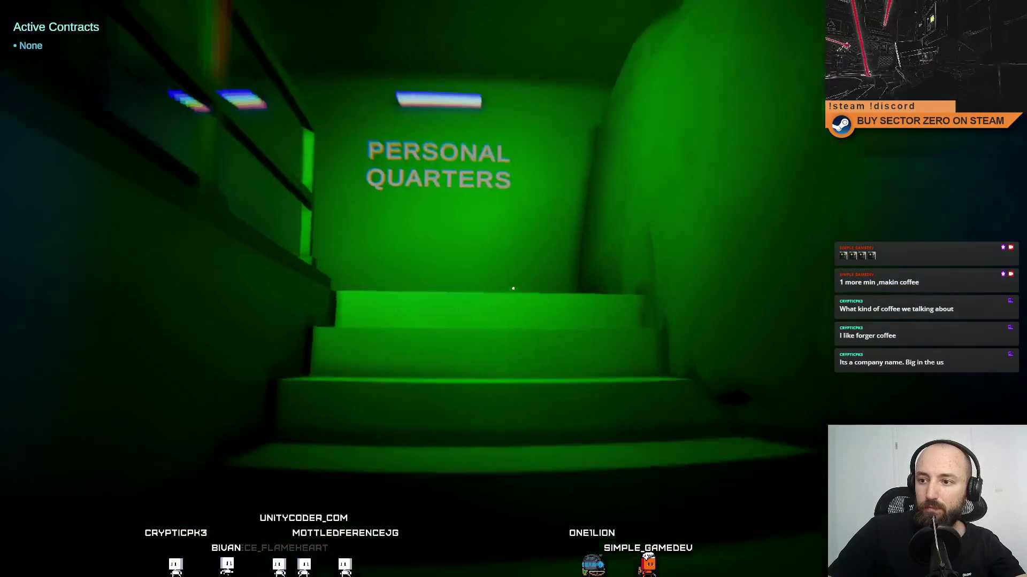
pyautogui.press('Escape')
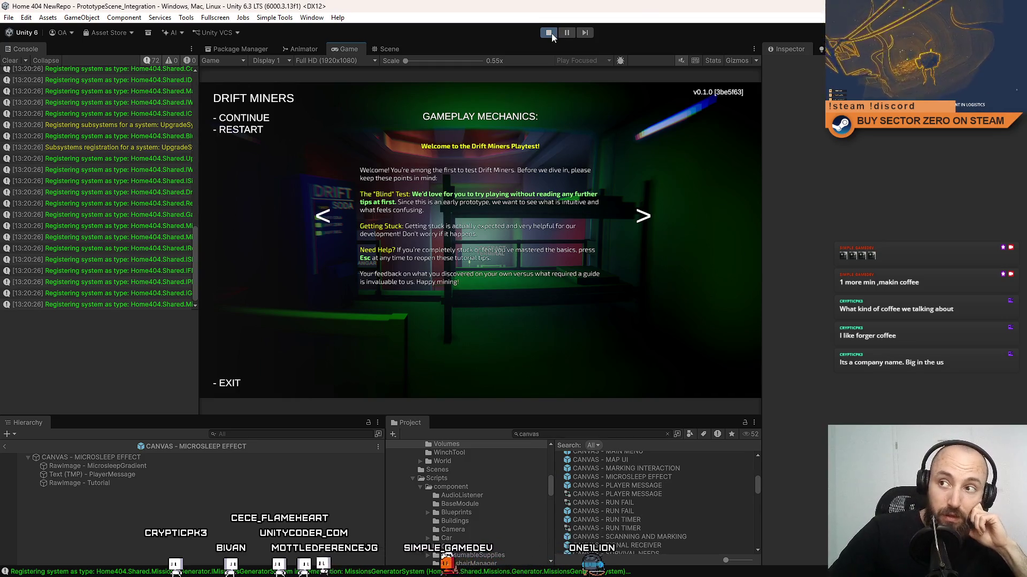
# Step: Stop play mode with the toolbar Play button
pyautogui.click(550, 33)
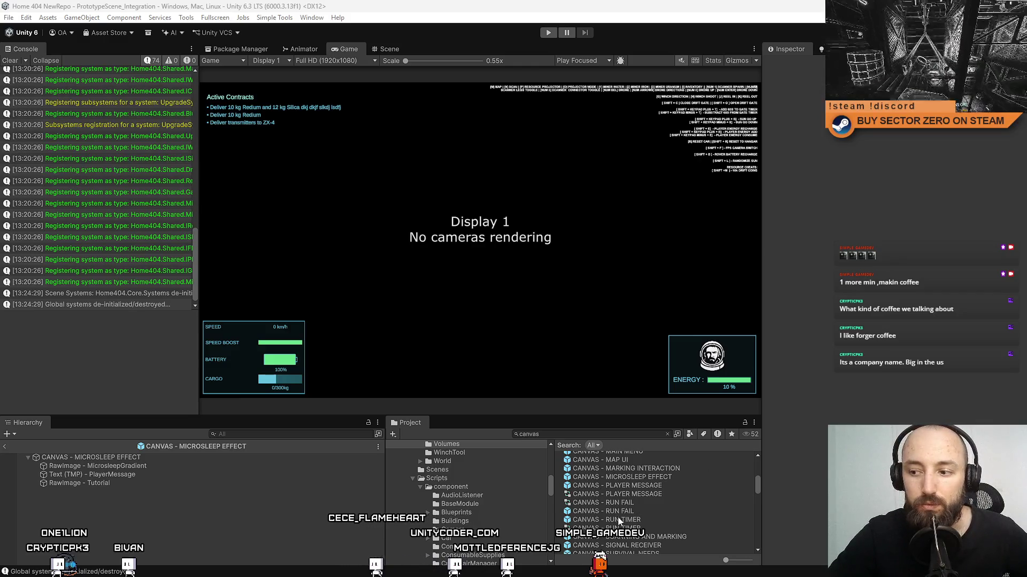
# Step: Switch to Scene view and duplicate MicrosleepGradient, then delete the unwanted copy
pyautogui.click(179, 458)
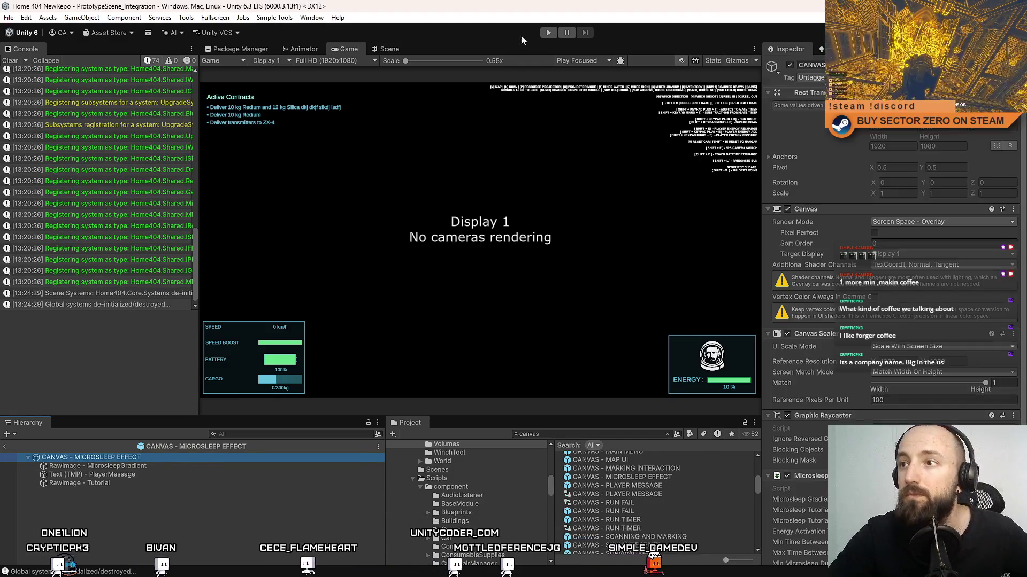
pyautogui.click(390, 49)
pyautogui.click(128, 467)
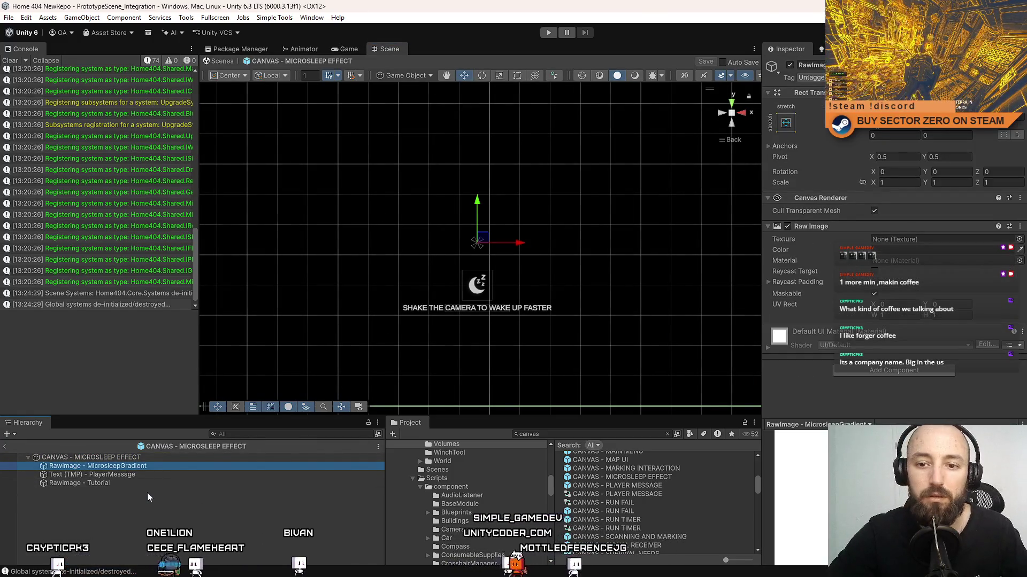
pyautogui.hotkey('ctrl', 'd')
pyautogui.click(181, 469)
pyautogui.click(170, 475)
pyautogui.press('Delete')
# Step: Duplicate RawImage - Tutorial and rename the copy to 'RawImage - SleepDurationBar'
pyautogui.click(147, 484)
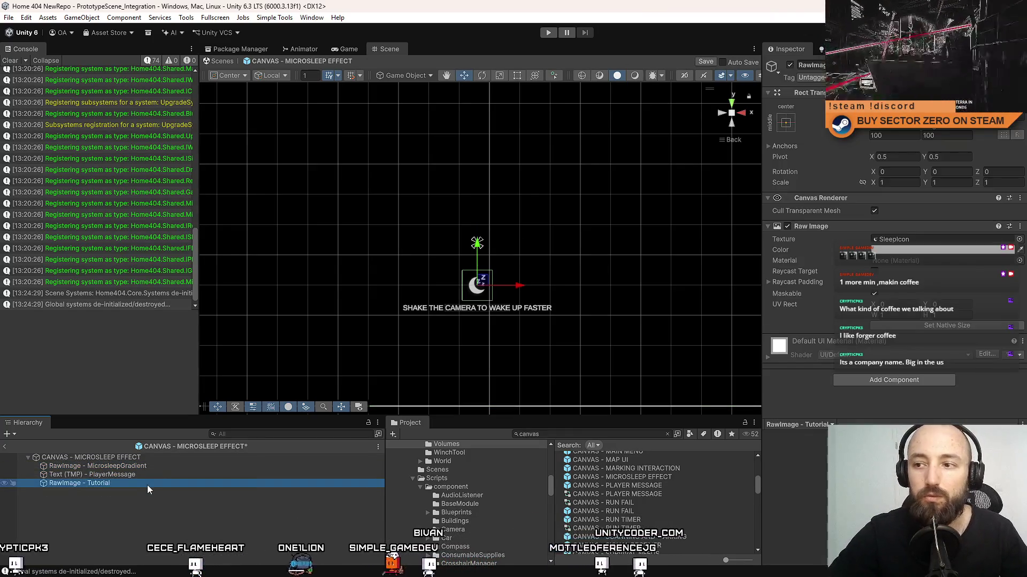
pyautogui.hotkey('ctrl', 'd')
pyautogui.click(120, 491)
pyautogui.moveTo(90, 492); pyautogui.dragTo(247, 500)
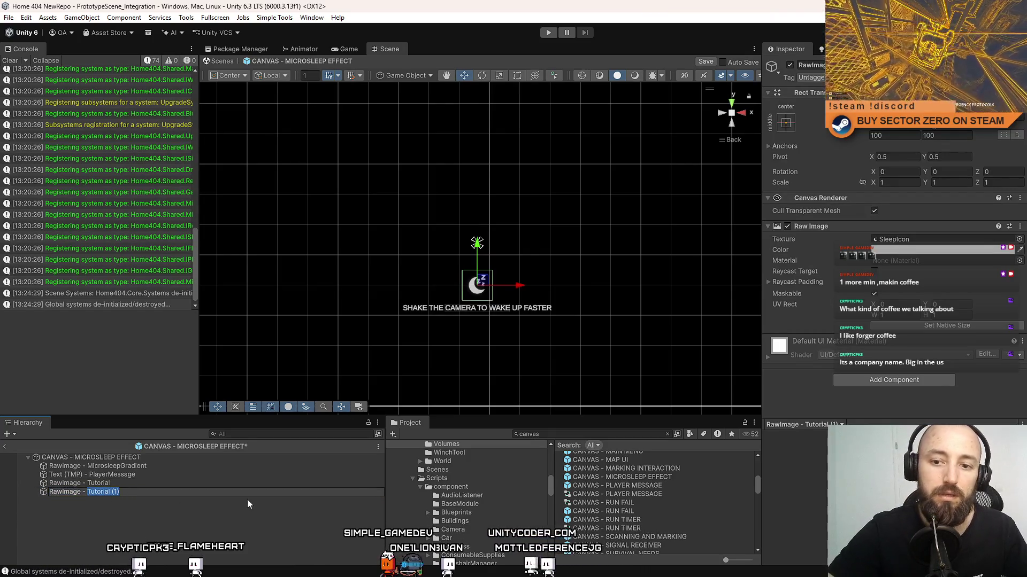
pyautogui.write('Sleep')
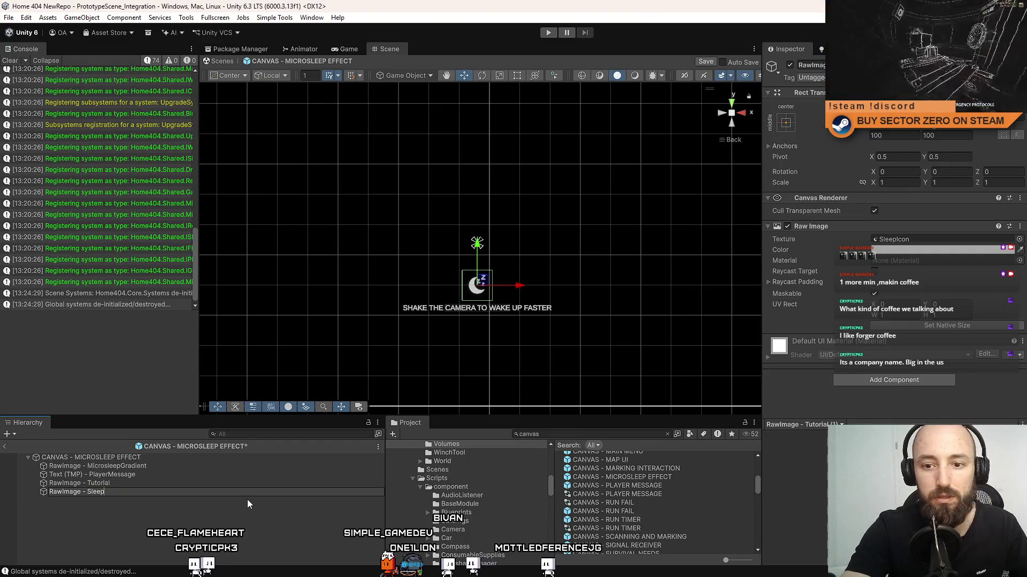
pyautogui.write('Durati')
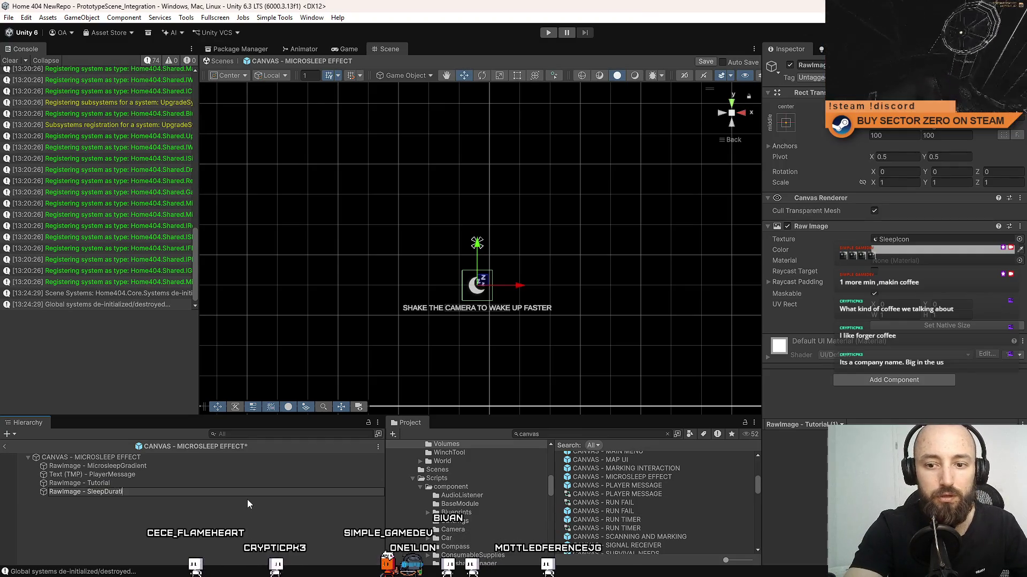
pyautogui.write('onBar')
pyautogui.press('Return')
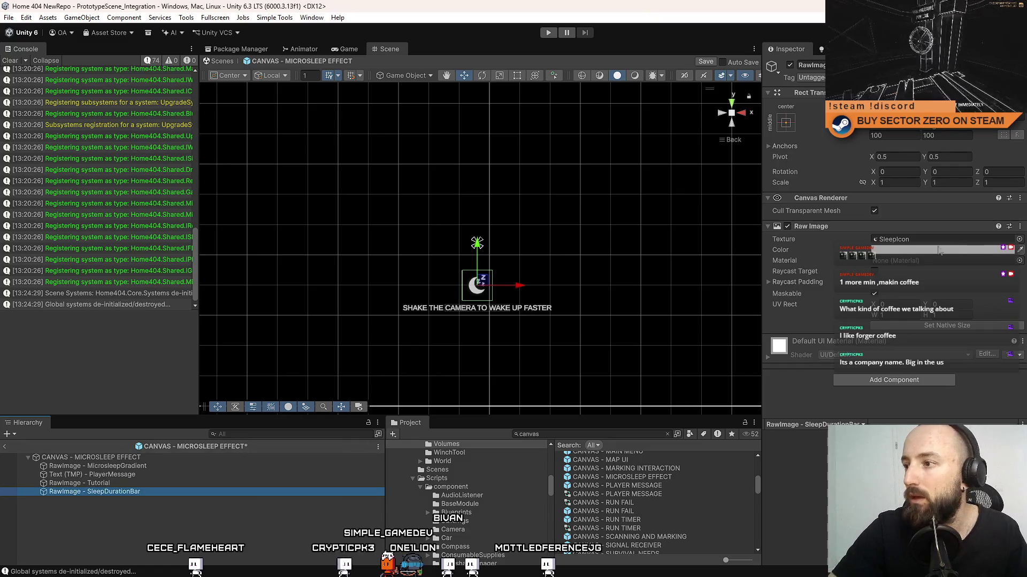
pyautogui.click(1019, 240)
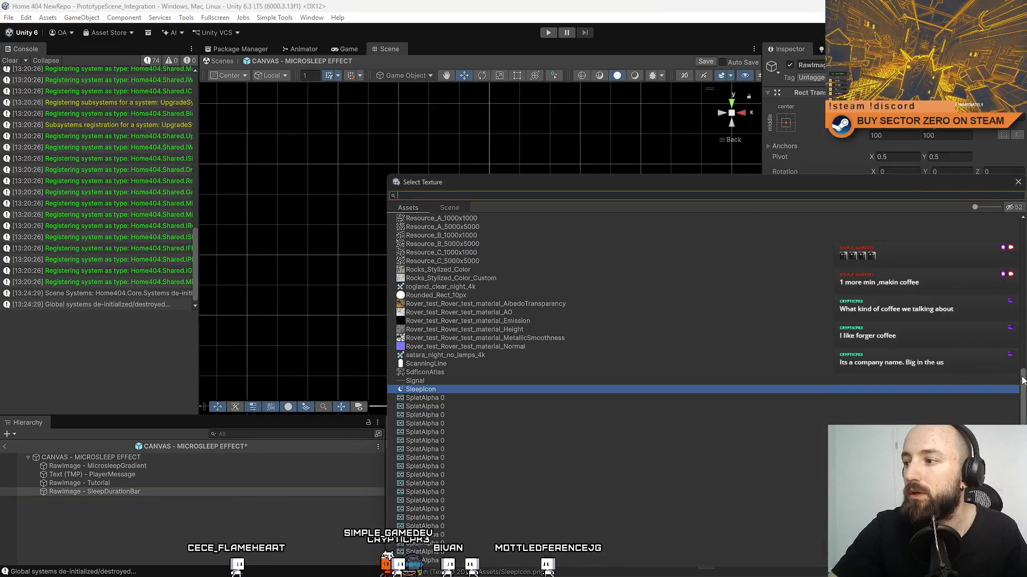
# Step: Remove the bar's texture, set its height to 10, and move it below the wake-up message
pyautogui.doubleClick(416, 217)
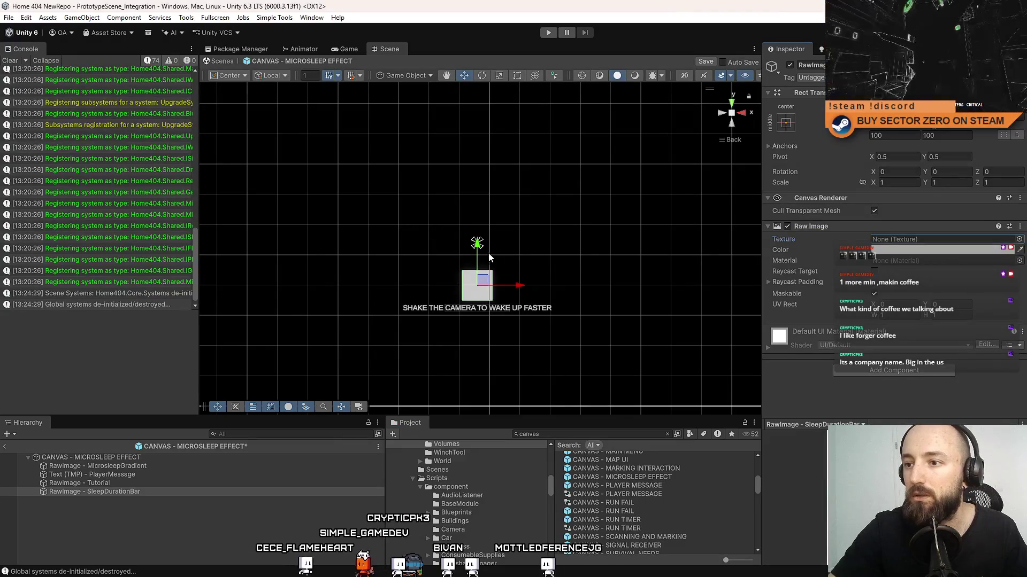
pyautogui.click(953, 137)
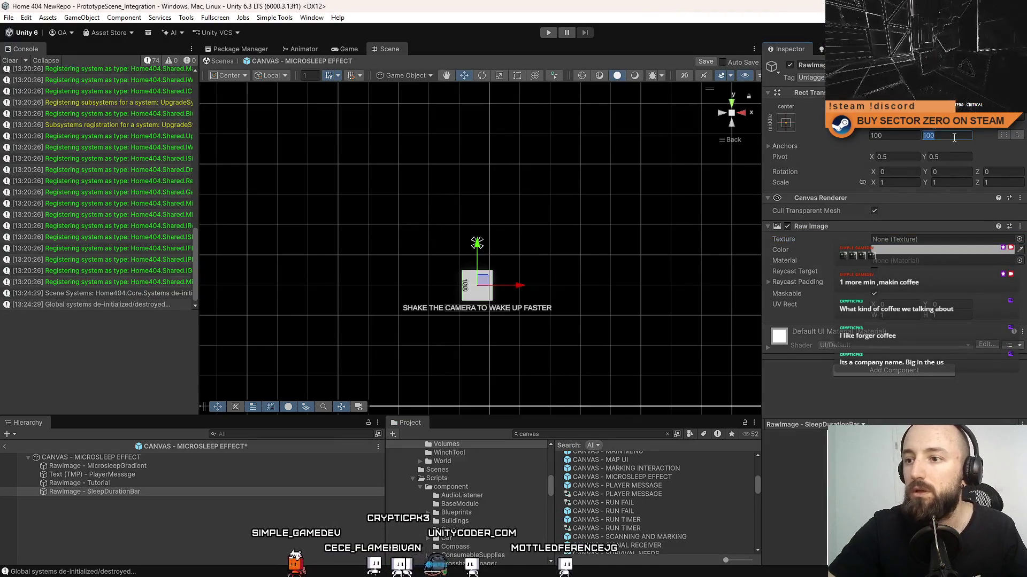
pyautogui.write('20')
pyautogui.press('BackSpace')
pyautogui.press('BackSpace')
pyautogui.write('10')
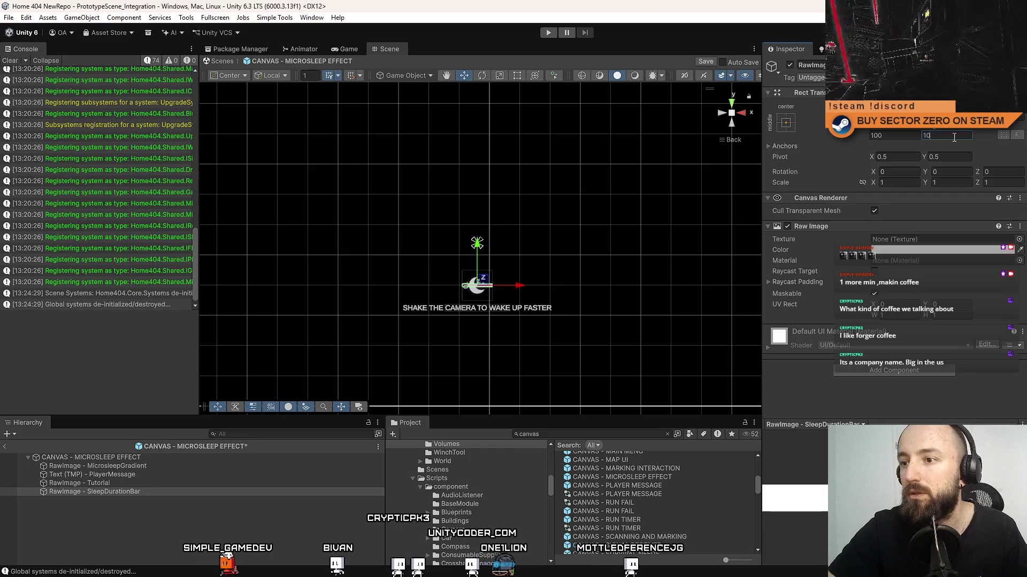
pyautogui.press('Return')
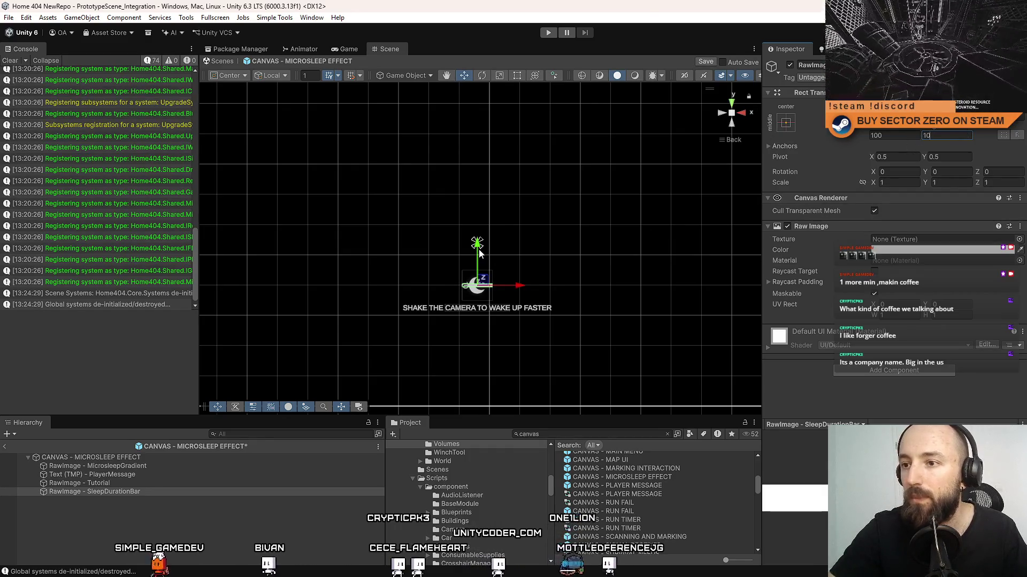
pyautogui.moveTo(498, 269); pyautogui.dragTo(505, 280)
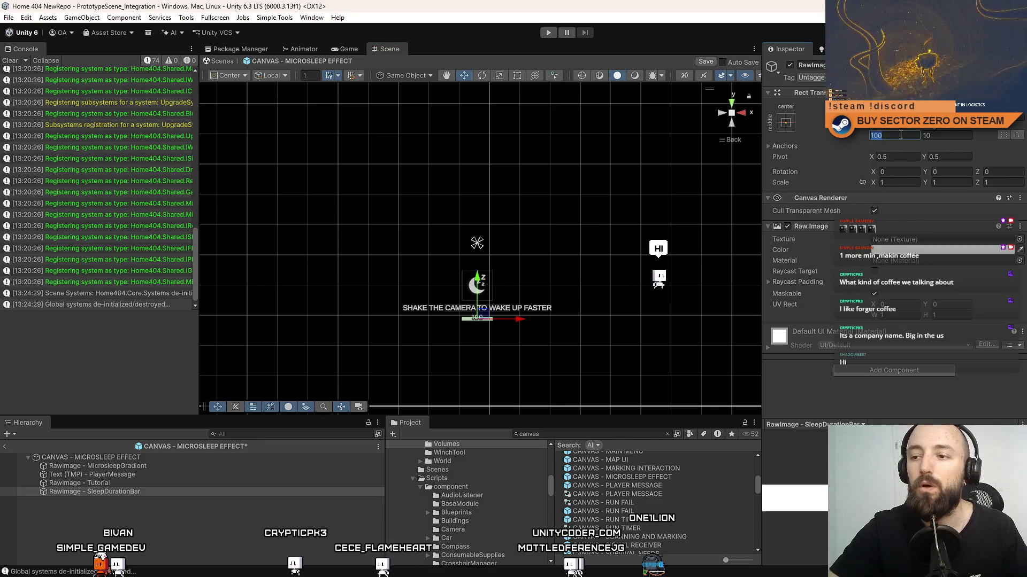
# Step: Set the SleepDurationBar width to 100, after trying 500 and 150
pyautogui.write('500')
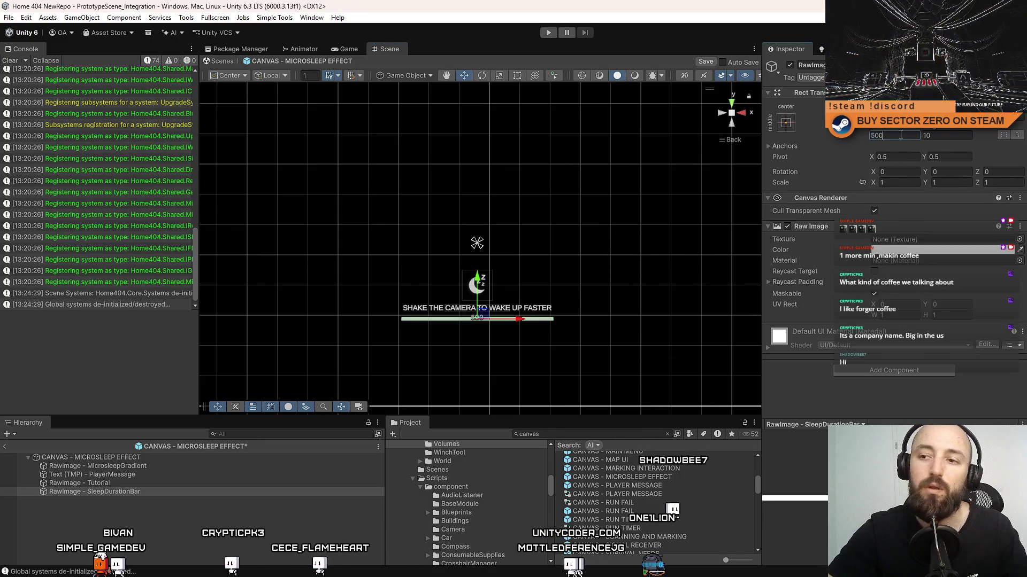
pyautogui.press('Return')
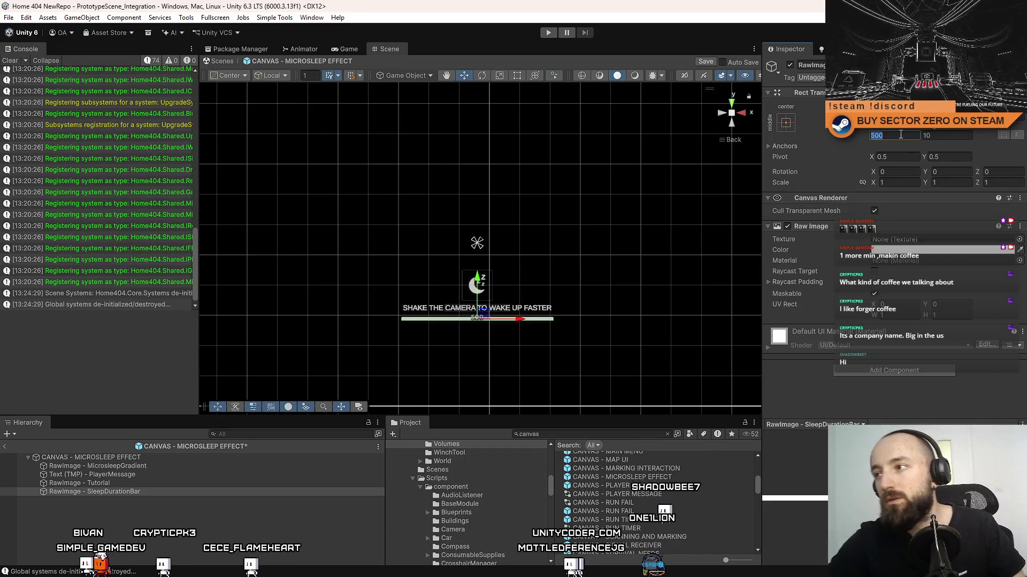
pyautogui.write('6')
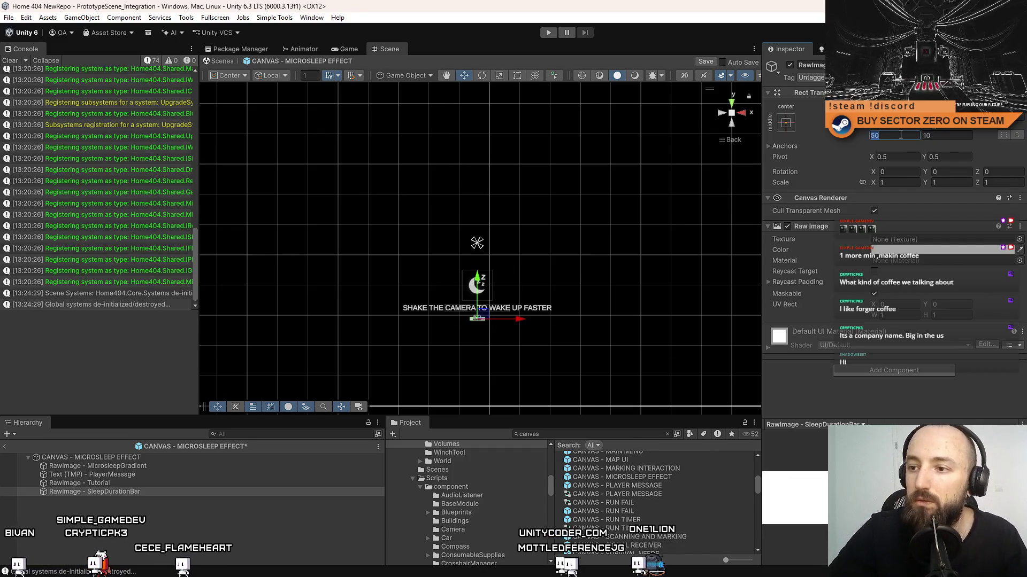
pyautogui.press('BackSpace')
pyautogui.write('15')
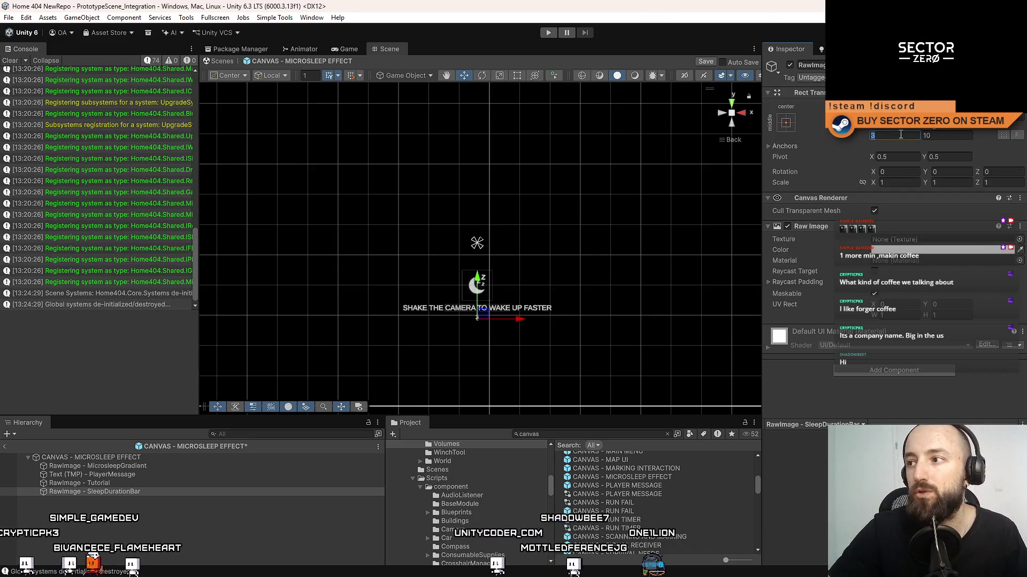
pyautogui.write('0')
pyautogui.press('Return')
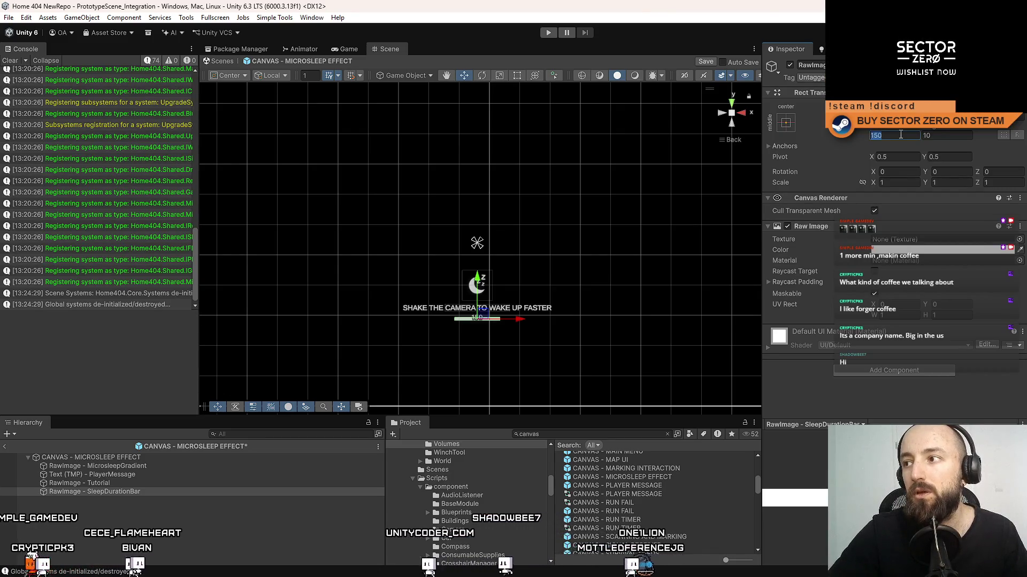
pyautogui.write('100')
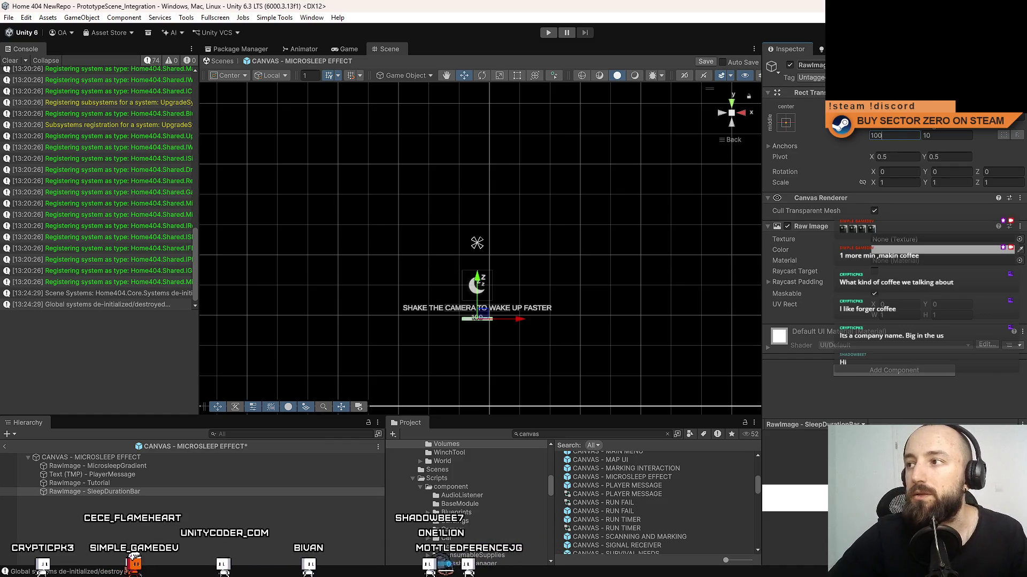
# Step: Save the microsleep canvas prefab and open the MicrosleepEffect script from the canvas root
pyautogui.hotkey('ctrl', 's')
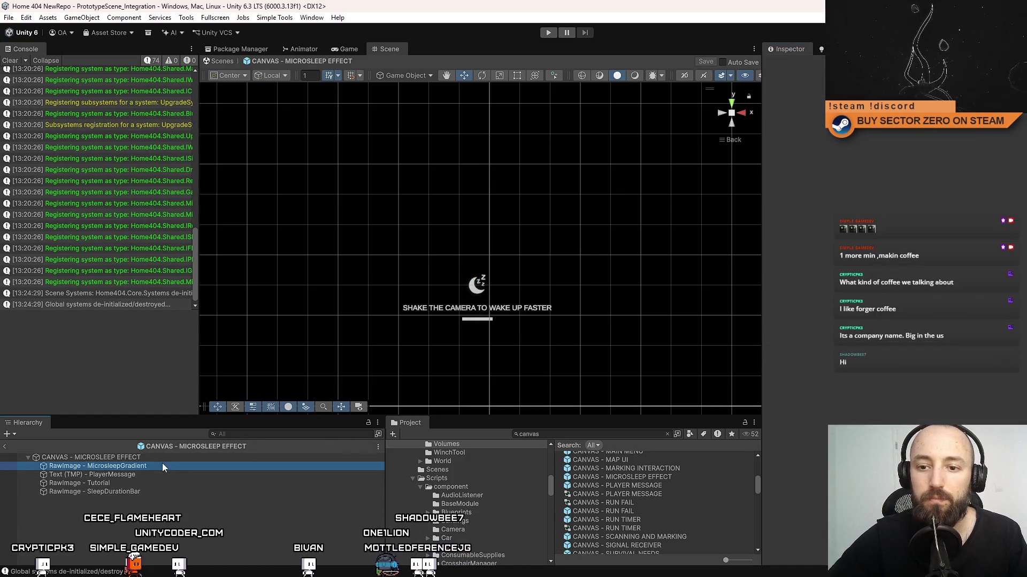
pyautogui.click(166, 459)
pyautogui.scroll(-2, 974, 213)
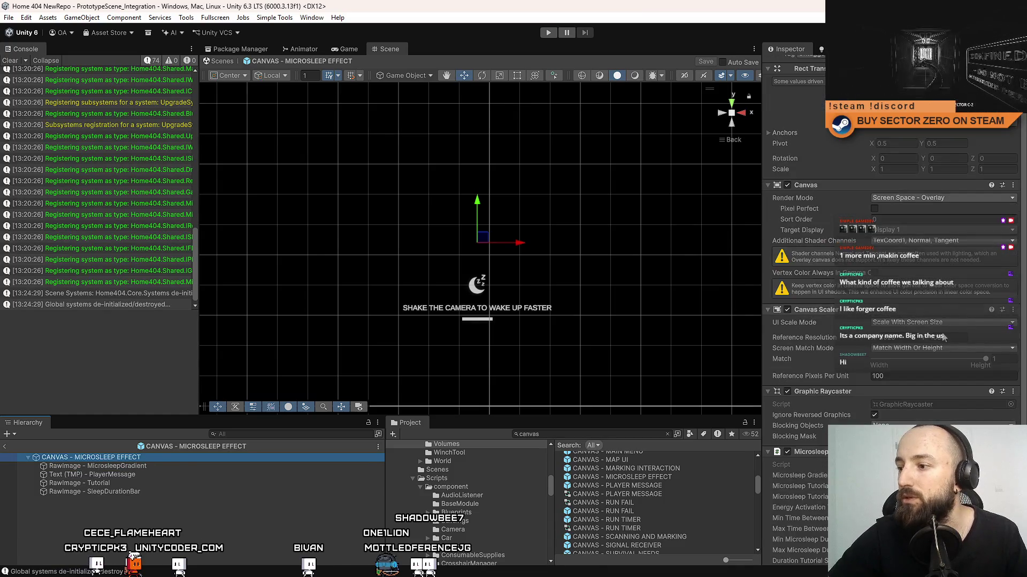
pyautogui.click(909, 465)
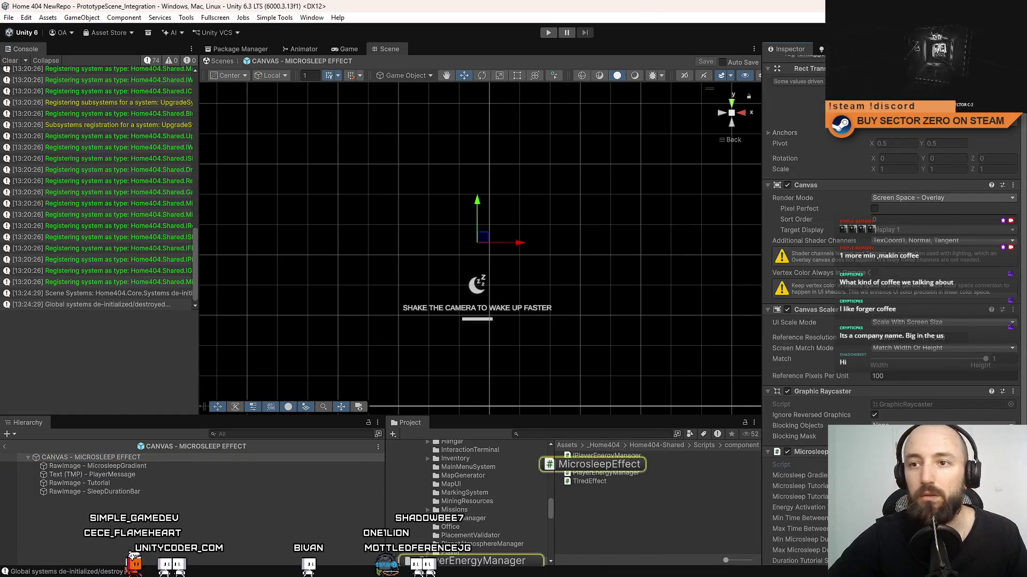
pyautogui.scroll(20, 735, 144)
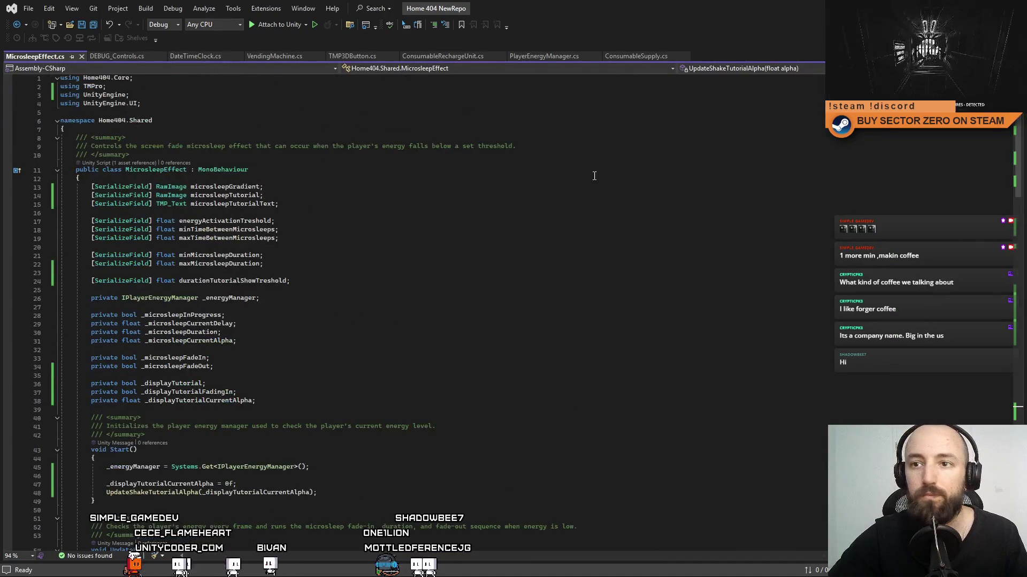
# Step: Add a RawImage microsleepDurationBar field below the microsleepTutorial declaration
pyautogui.click(309, 245)
pyautogui.click(96, 205)
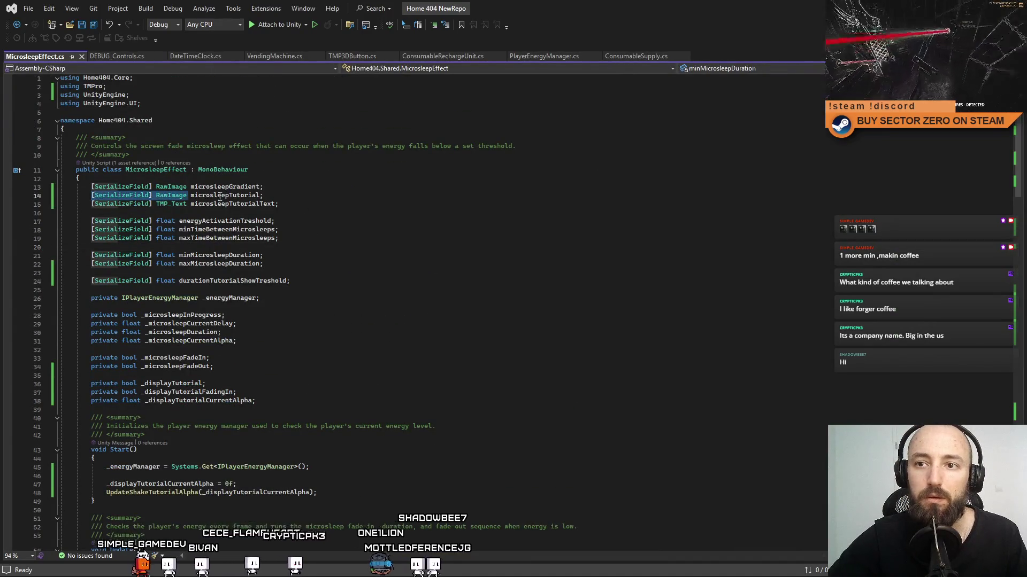
pyautogui.click(298, 199)
pyautogui.press('Return')
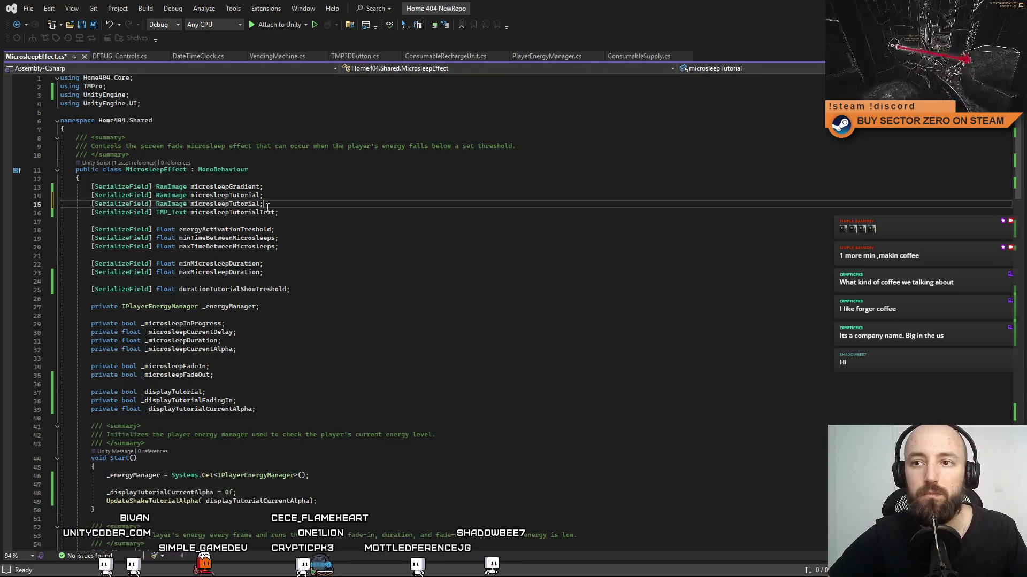
pyautogui.hotkey('ctrl', 'v')
pyautogui.doubleClick(230, 204)
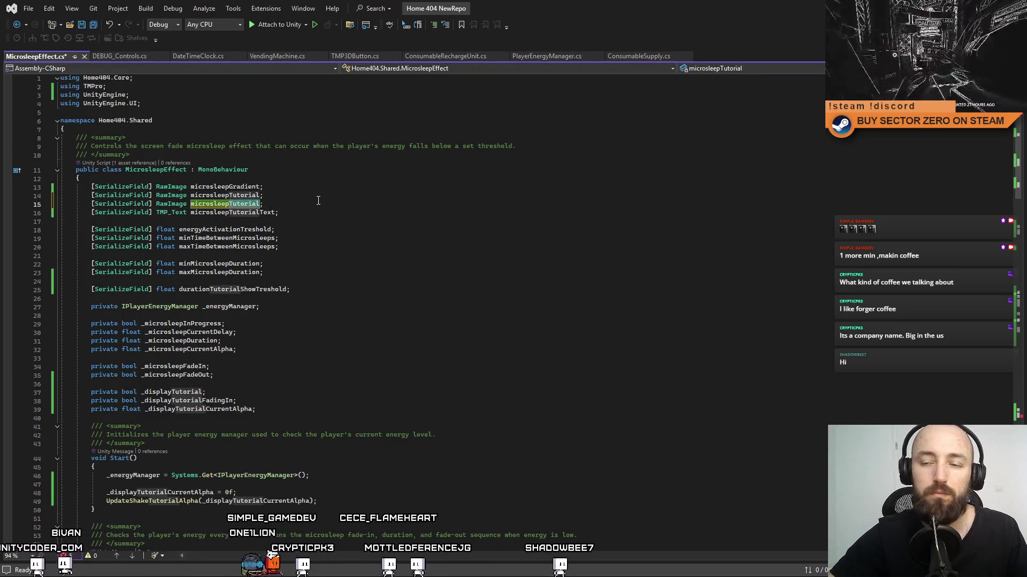
pyautogui.write('microsleepDurationBar')
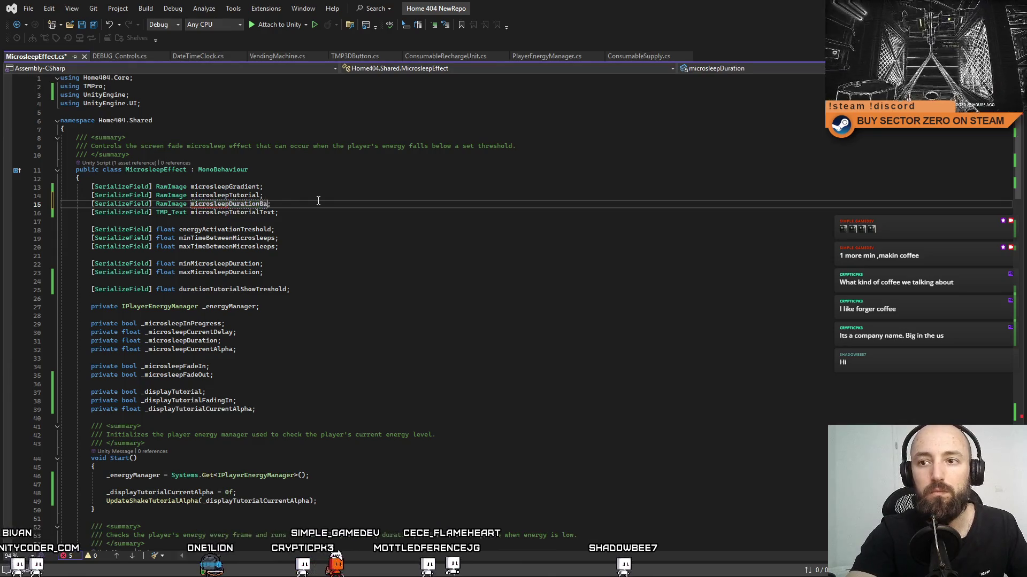
pyautogui.doubleClick(244, 205)
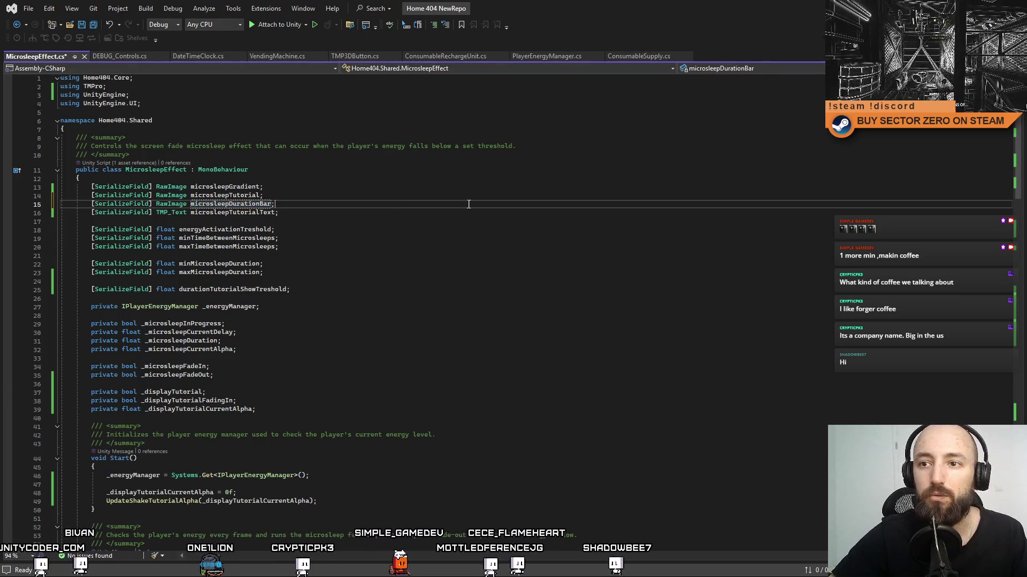
# Step: Add a duration-bar colour line in UpdateShakeTutorialAlpha by pasting the tutorial's Color expression
pyautogui.scroll(-20, 244, 205)
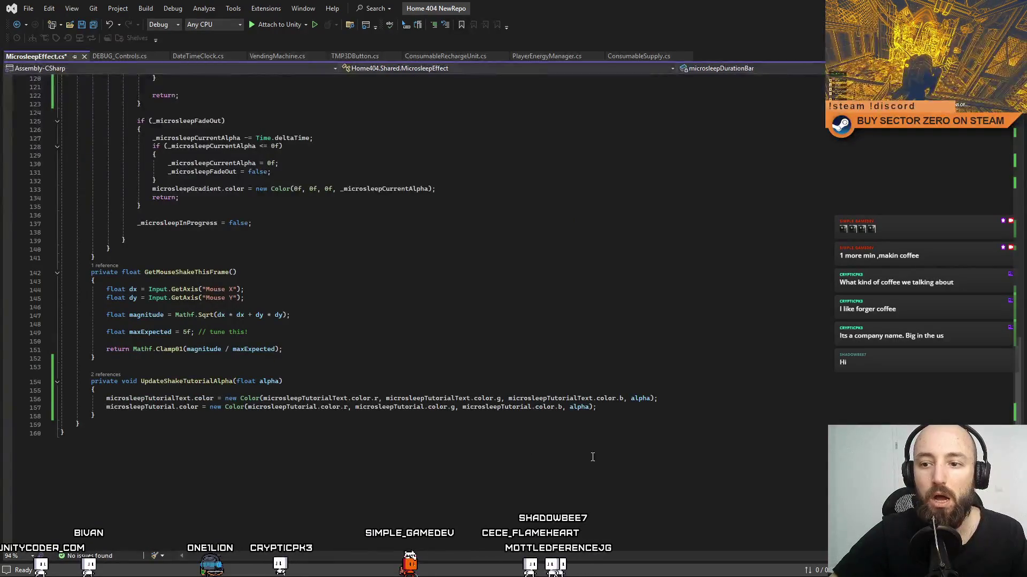
pyautogui.click(628, 408)
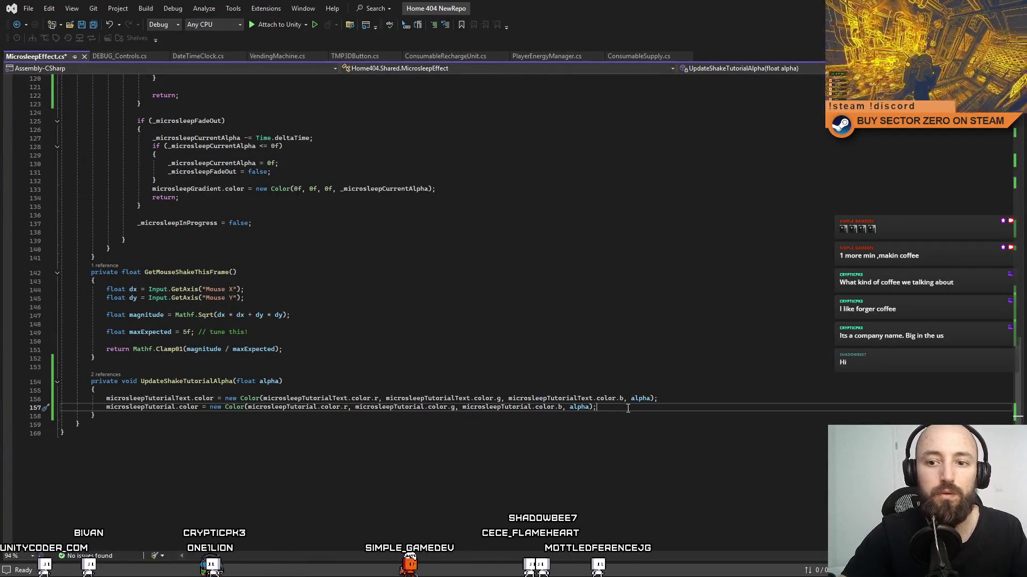
pyautogui.press('Return')
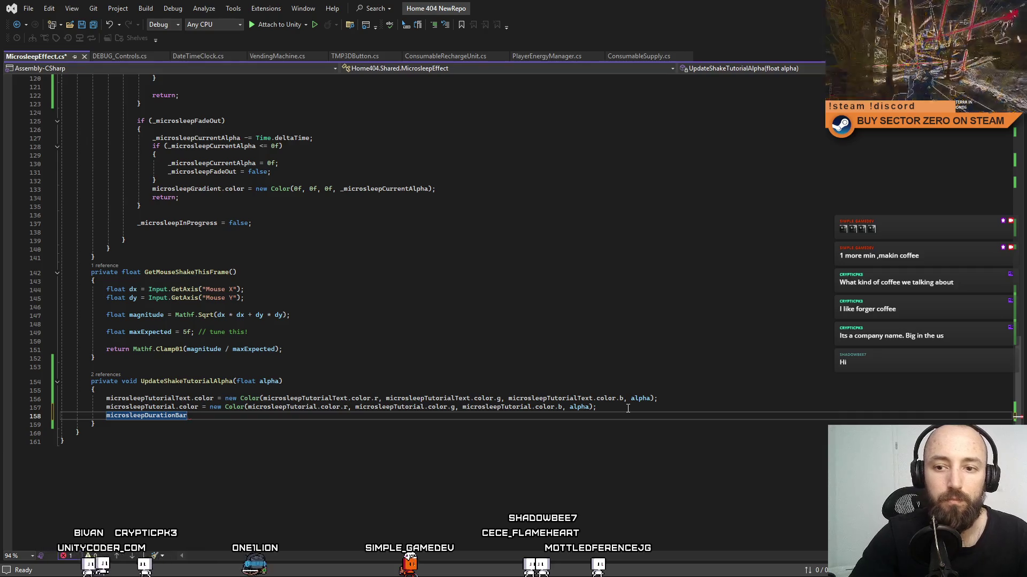
pyautogui.write('.color =')
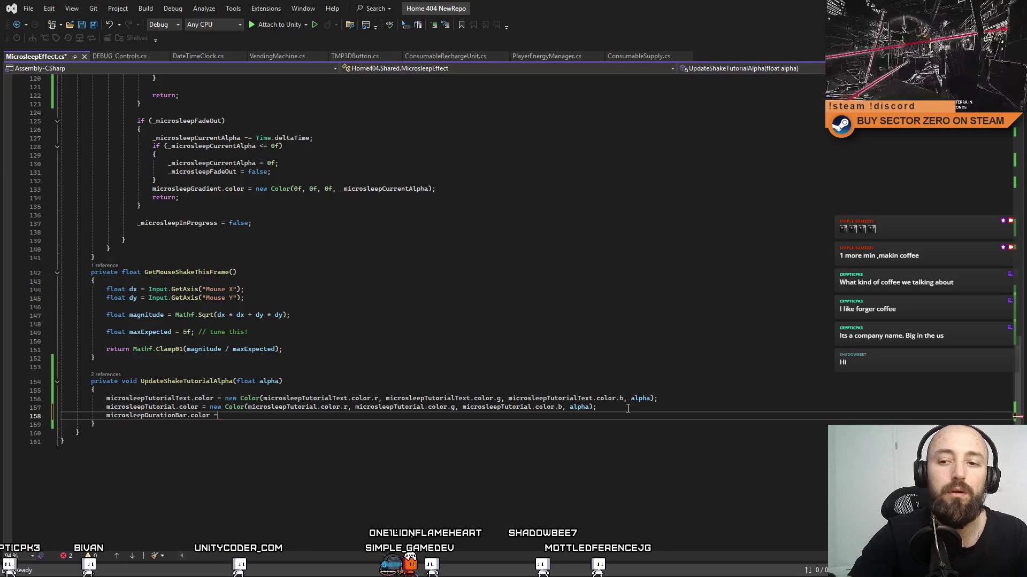
pyautogui.moveTo(225, 406); pyautogui.dragTo(596, 407)
pyautogui.hotkey('ctrl', 'c')
pyautogui.click(268, 417)
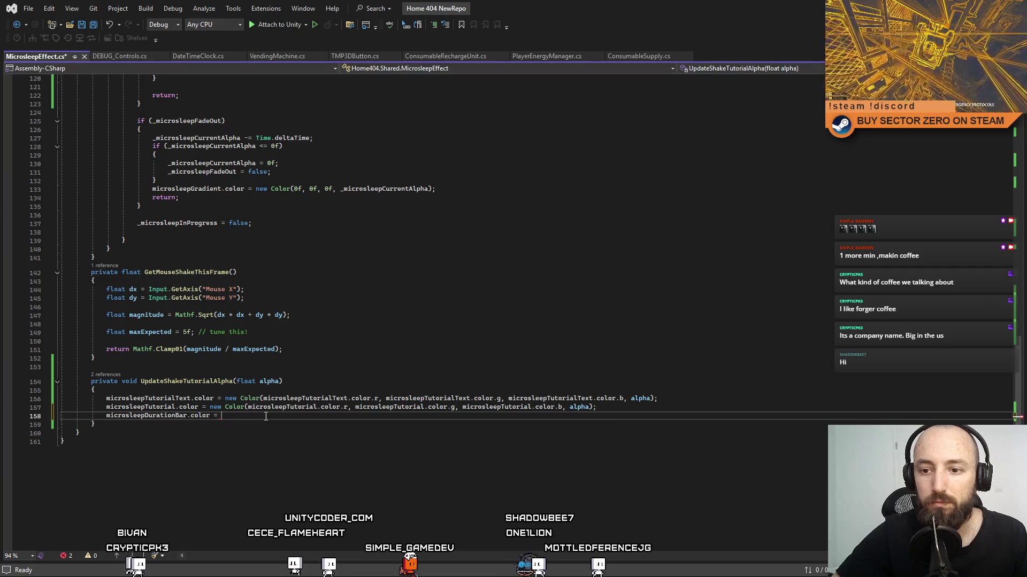
pyautogui.hotkey('ctrl', 'v')
# Step: Replace the three microsleepTutorial references on line 158 with microsleepDurationBar and save
pyautogui.doubleClick(120, 416)
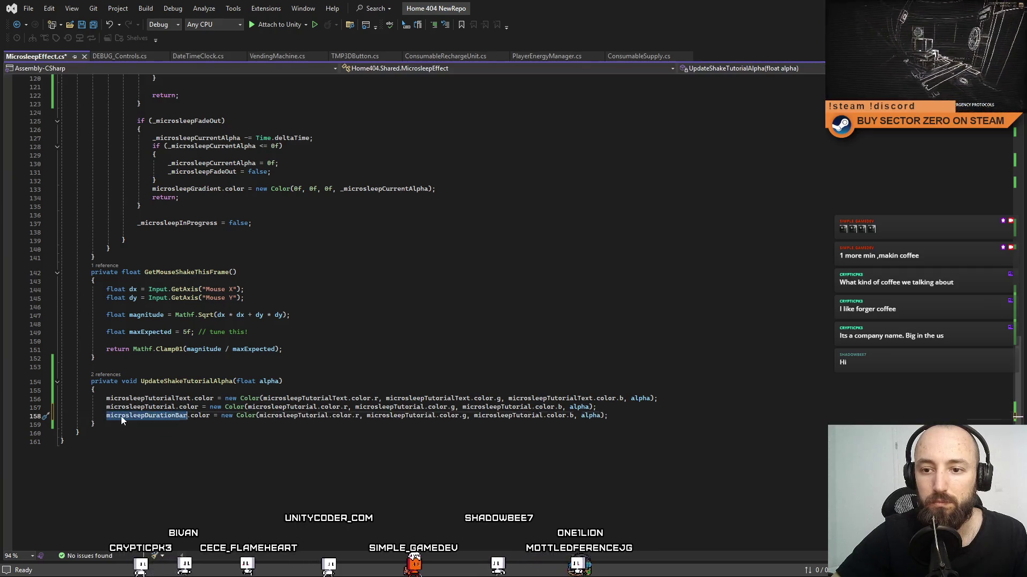
pyautogui.doubleClick(287, 417)
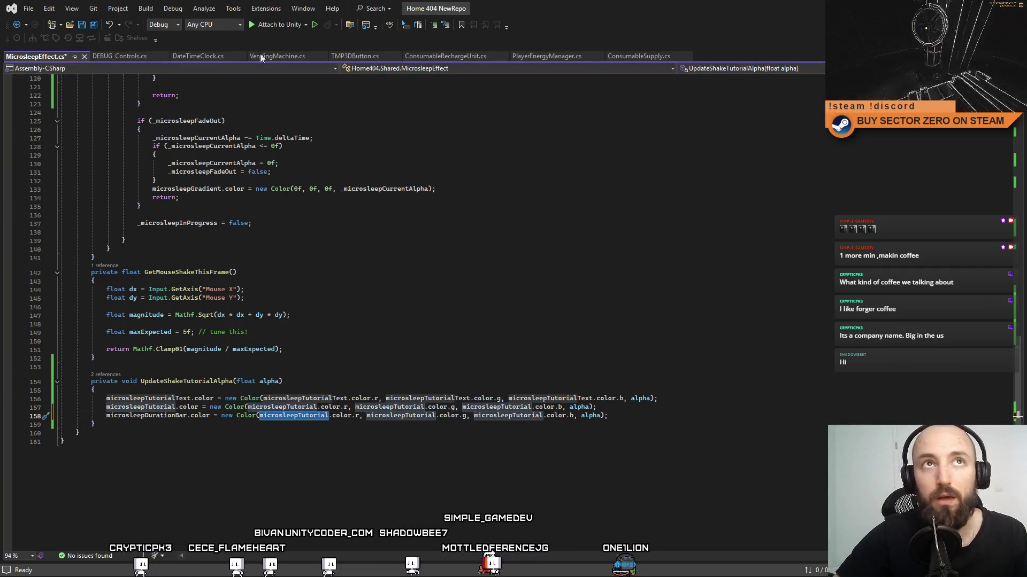
pyautogui.click(252, 450)
pyautogui.doubleClick(145, 416)
pyautogui.hotkey('ctrl', 'c')
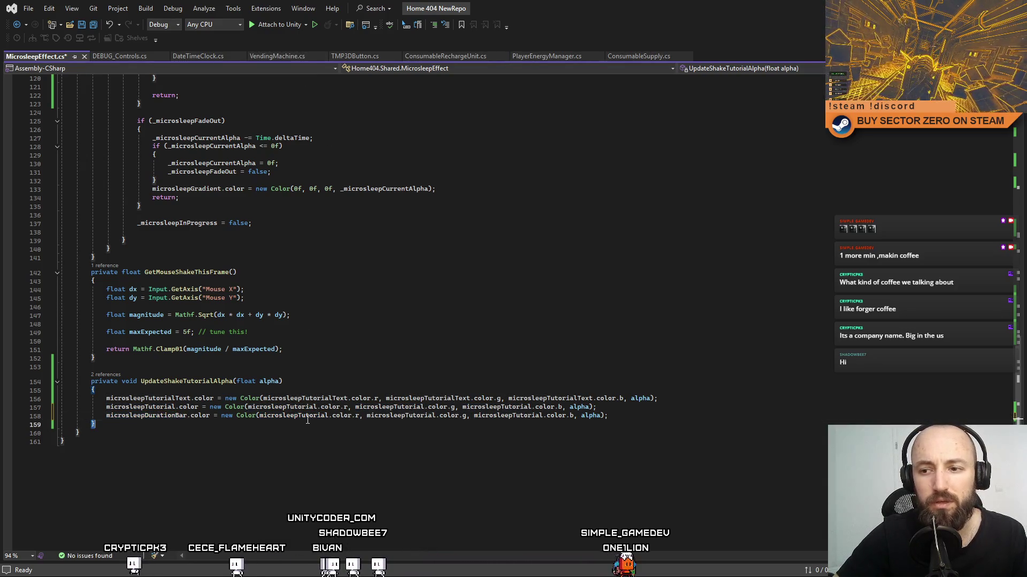
pyautogui.doubleClick(302, 415)
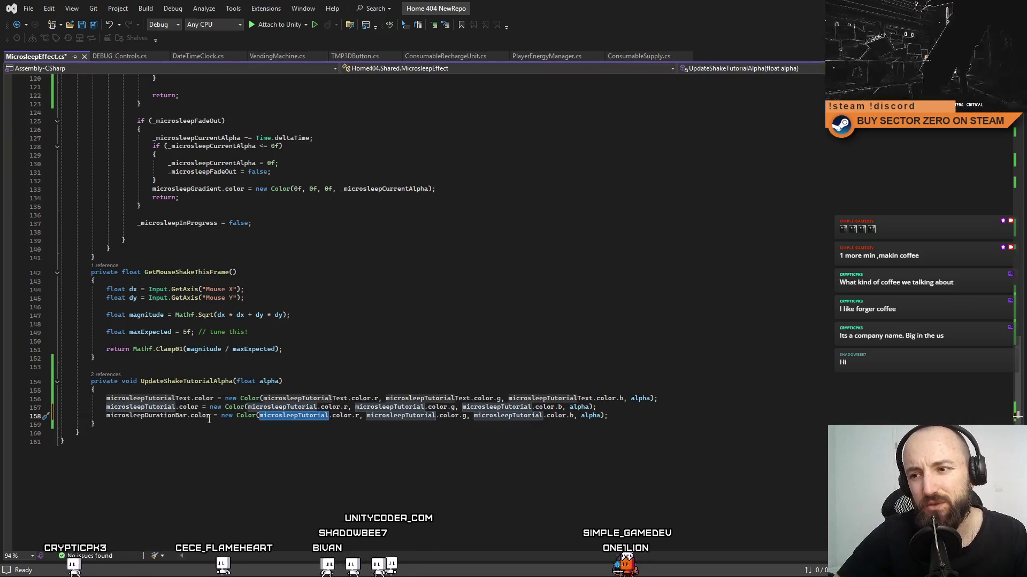
pyautogui.hotkey('ctrl', 'v')
pyautogui.doubleClick(425, 416)
pyautogui.hotkey('ctrl', 'v')
pyautogui.doubleClick(524, 416)
pyautogui.hotkey('ctrl', 'v')
pyautogui.click(500, 485)
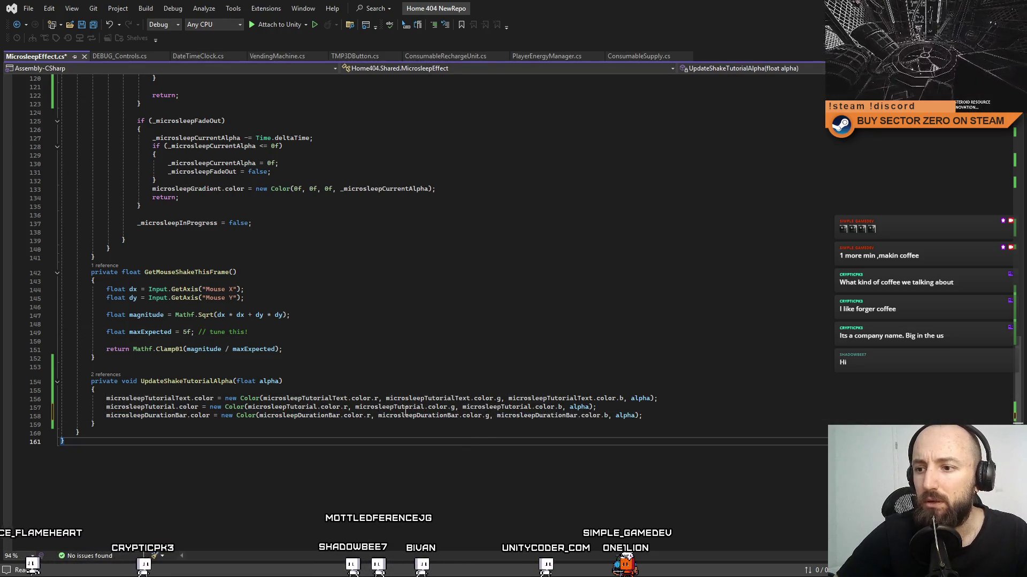
pyautogui.hotkey('ctrl', 's')
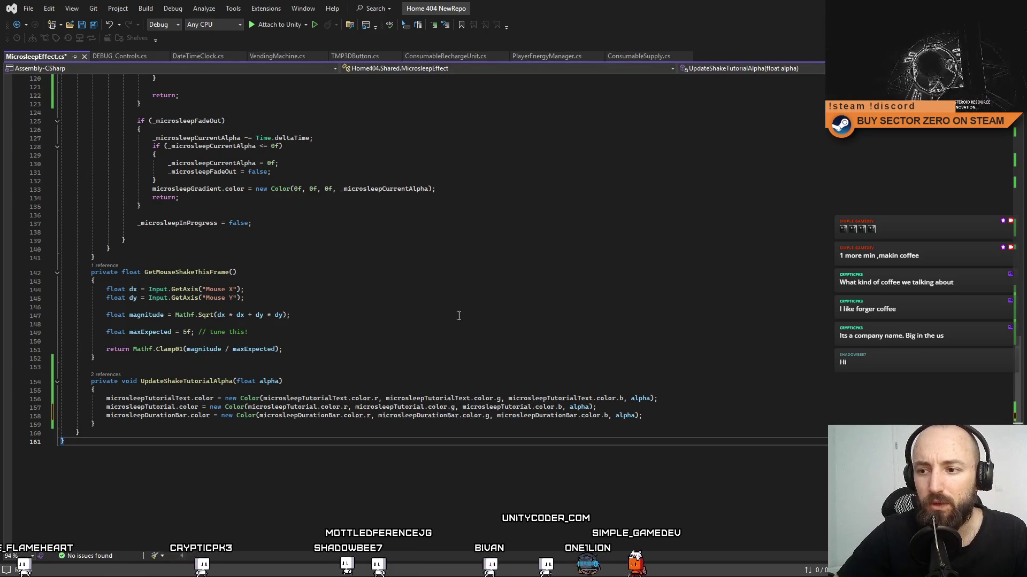
# Step: Review the edits near GetMouseShakeThisFrame and move Visual Studio aside to reveal Unity
pyautogui.hotkey('ctrl', '-')
pyautogui.hotkey('ctrl', '-')
pyautogui.hotkey('ctrl', '-')
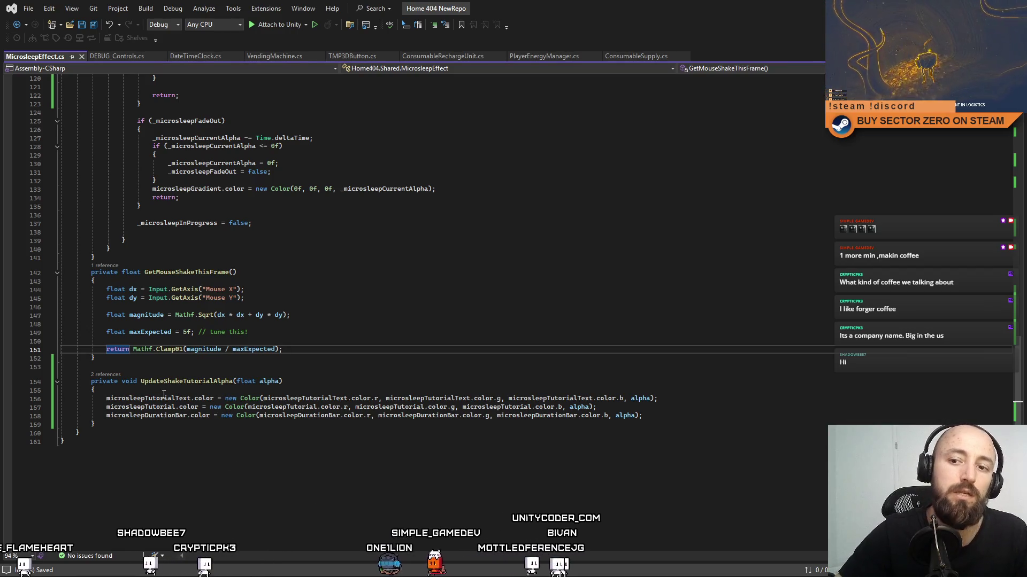
pyautogui.click(580, 276)
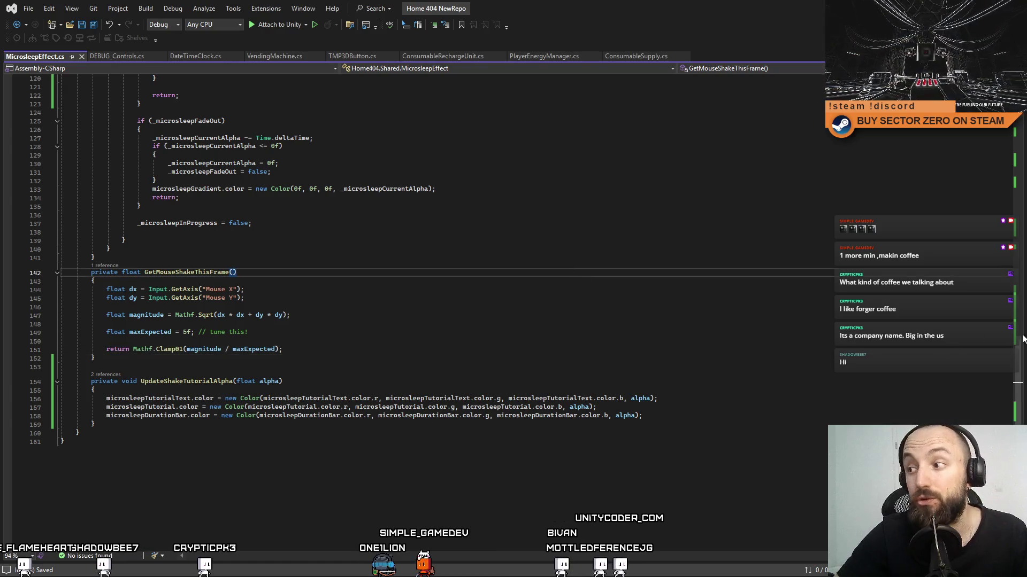
pyautogui.scroll(-3, 1022, 379)
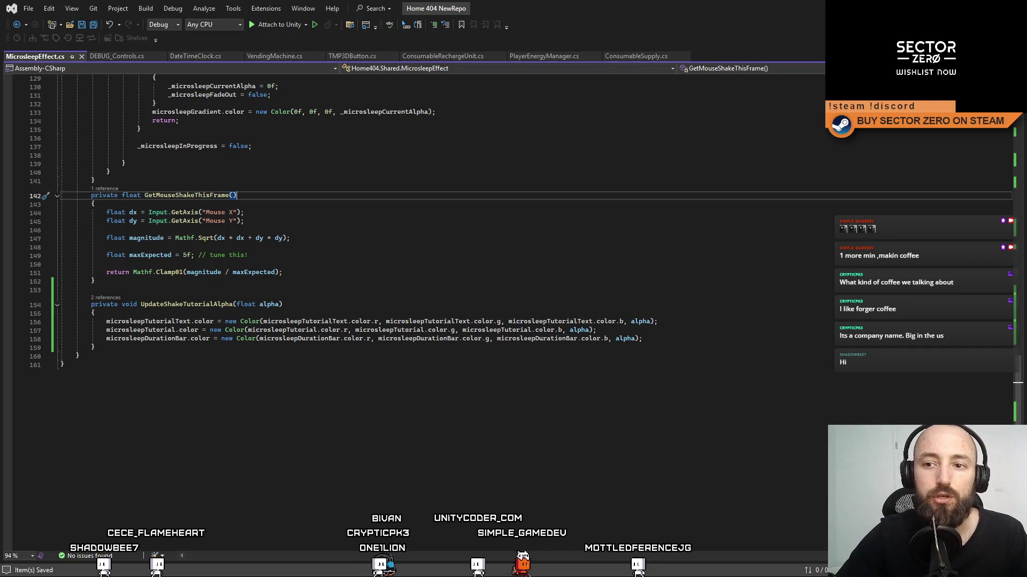
pyautogui.scroll(4, 371, 302)
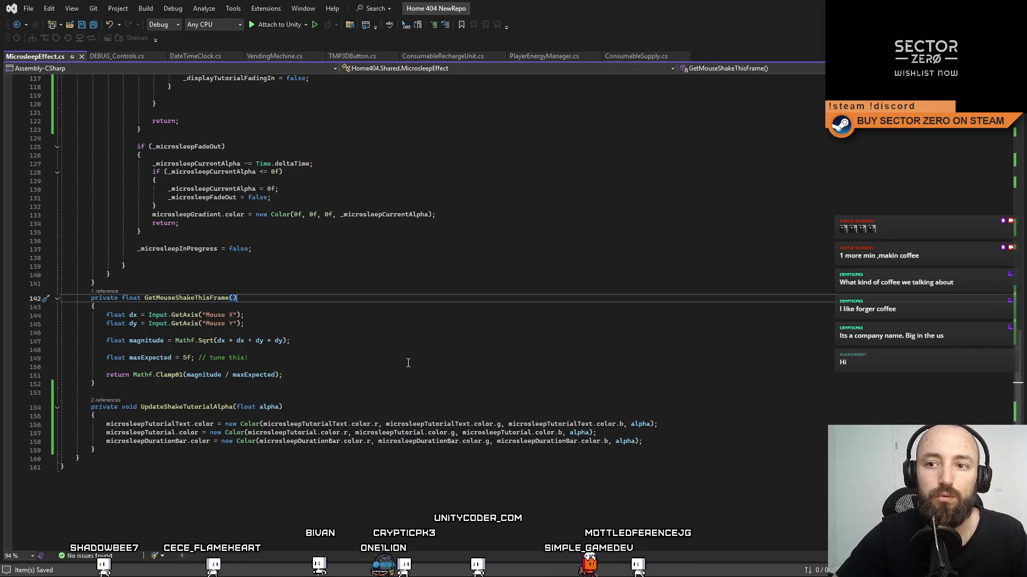
pyautogui.scroll(3, 408, 363)
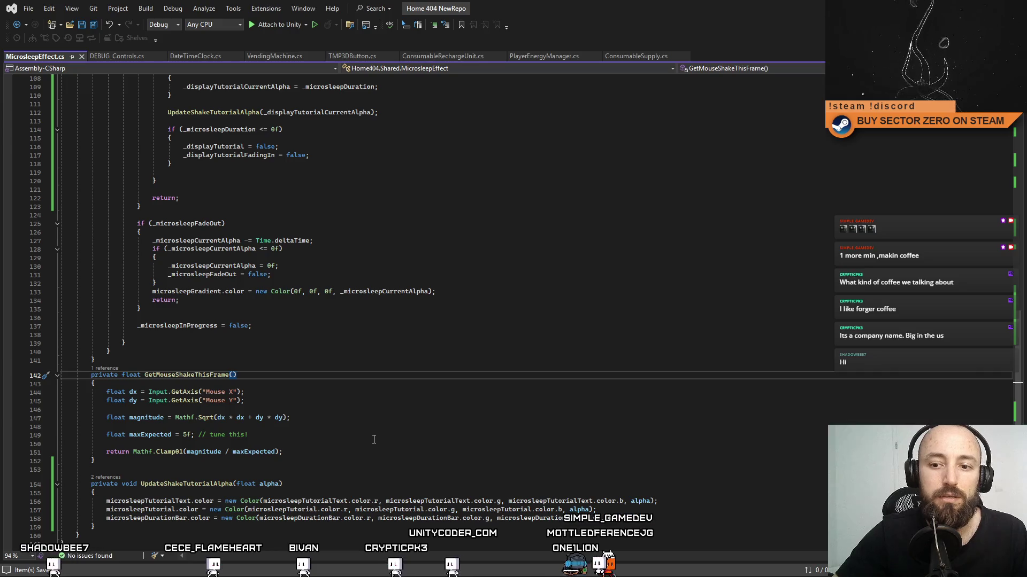
pyautogui.doubleClick(163, 518)
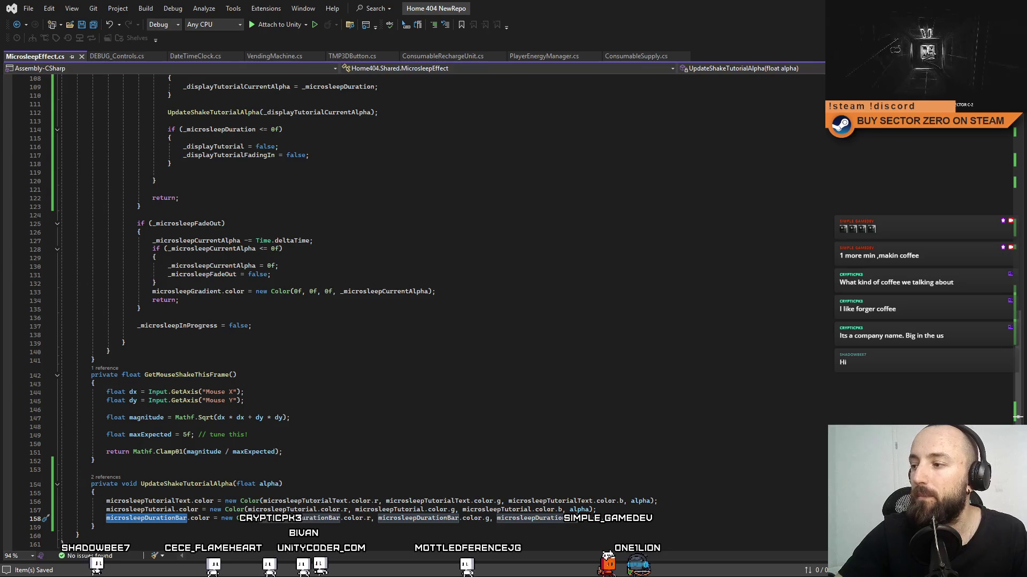
pyautogui.moveTo(813, 8)
pyautogui.mouseDown()
pyautogui.moveTo(813, 156)
pyautogui.moveTo(764, 326)
pyautogui.moveTo(632, 245)
pyautogui.moveTo(640, 304)
pyautogui.moveTo(553, 415)
pyautogui.moveTo(587, 242)
pyautogui.mouseUp()
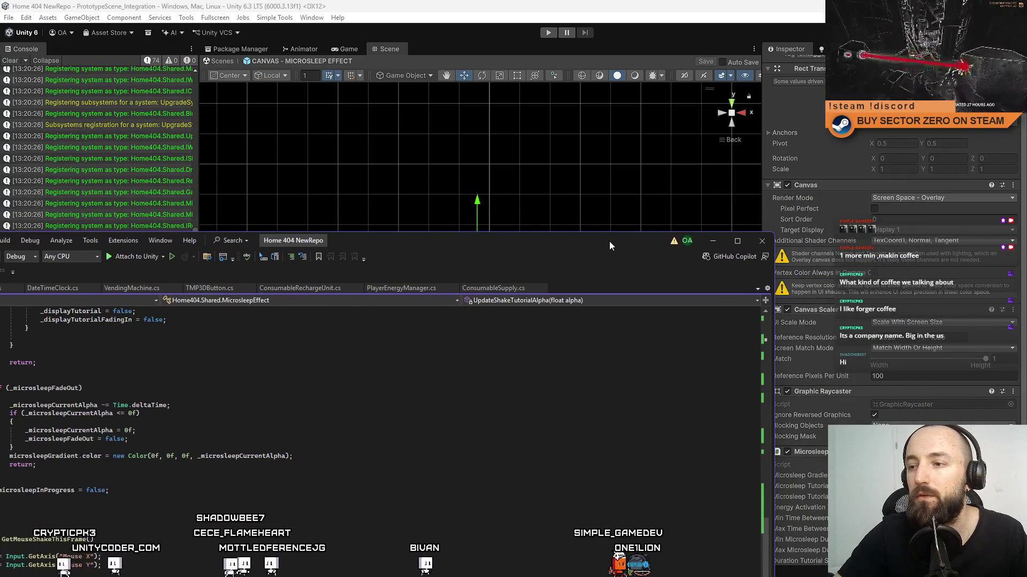
# Step: Maximize the Visual Studio window so it covers the Unity editor
pyautogui.doubleClick(609, 242)
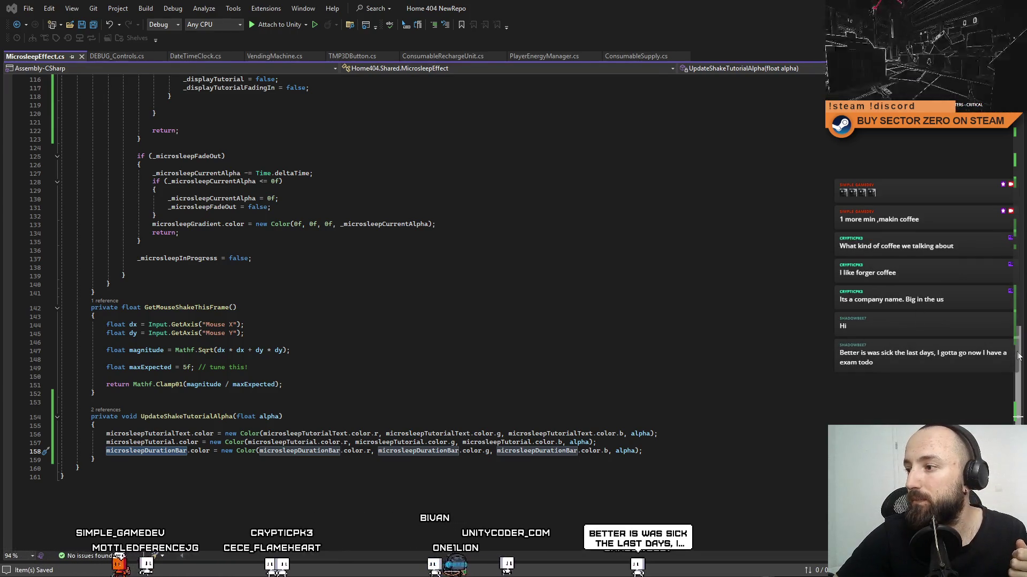
# Step: Declare a private RectTransform _durationBarRect field below the microsleepDurationBar declaration
pyautogui.press('F12')
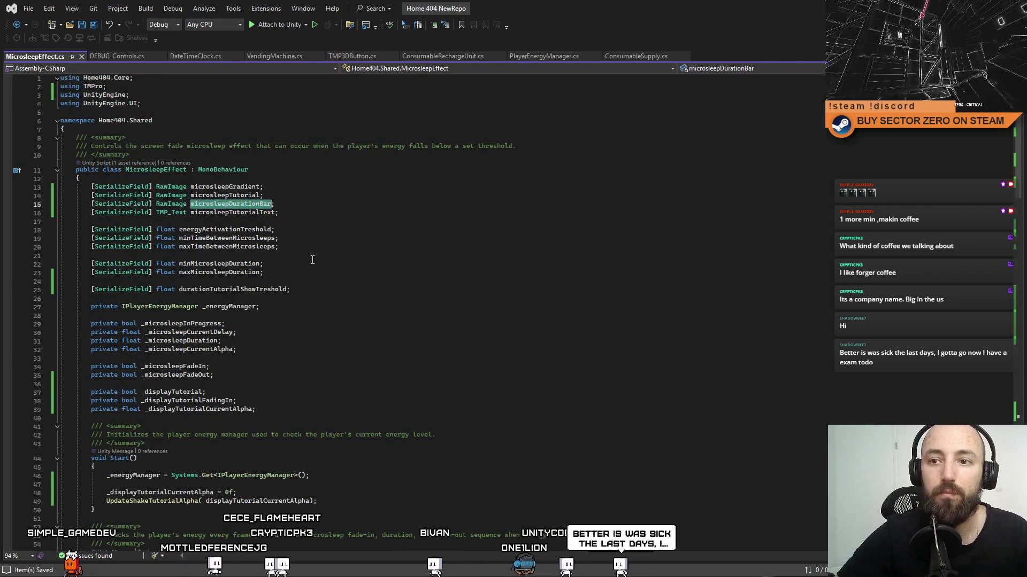
pyautogui.scroll(-4, 240, 240)
pyautogui.click(286, 310)
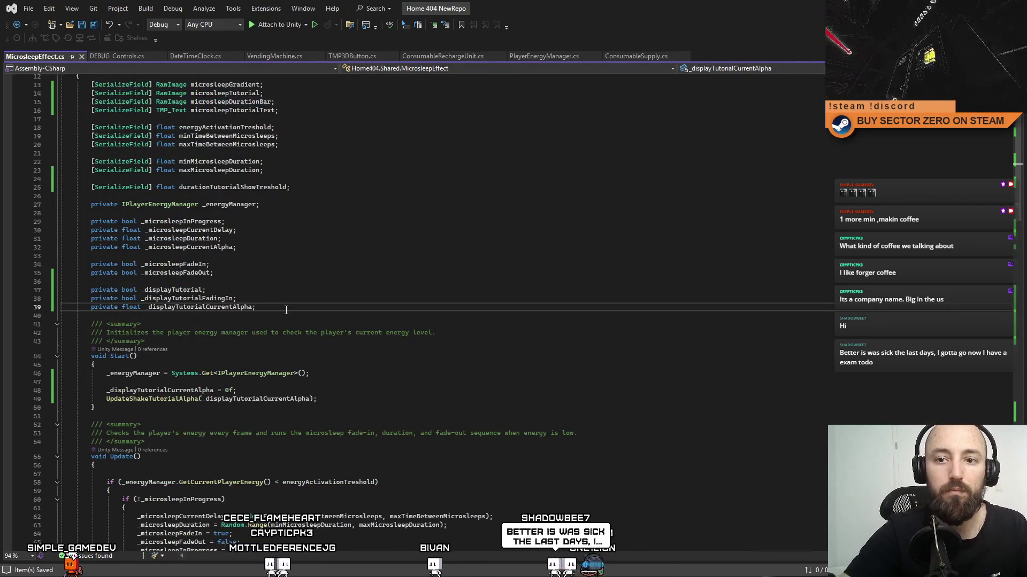
pyautogui.press('Return')
pyautogui.press('Return')
pyautogui.write('private React')
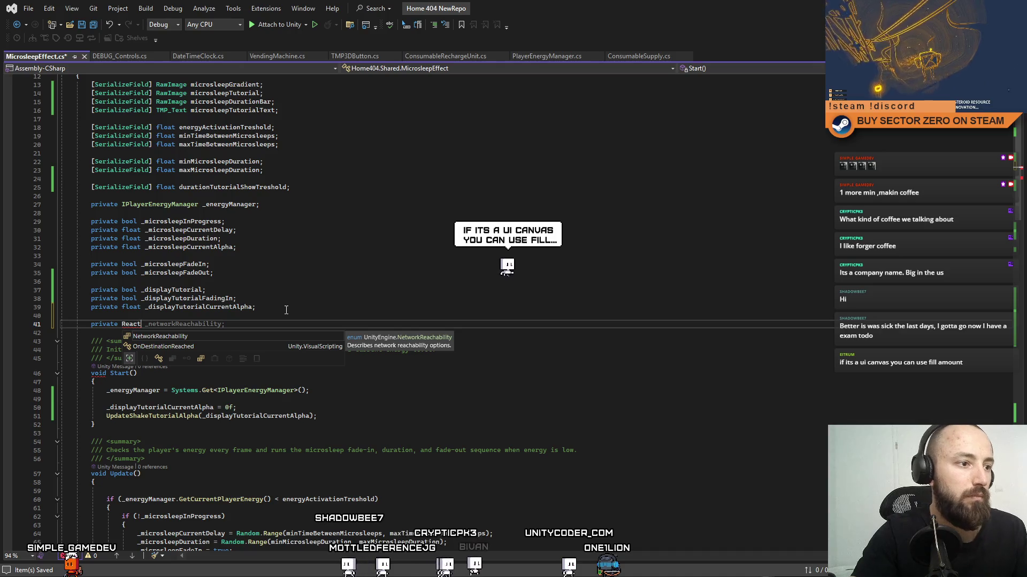
pyautogui.write('Transform')
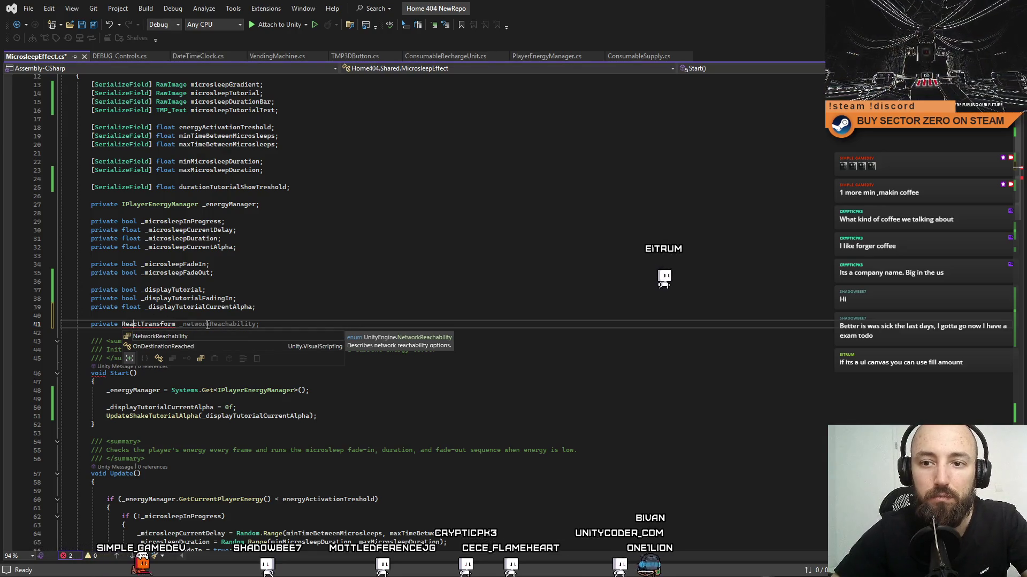
pyautogui.hotkey('ctrl', 'BackSpace')
pyautogui.write('RectTransform')
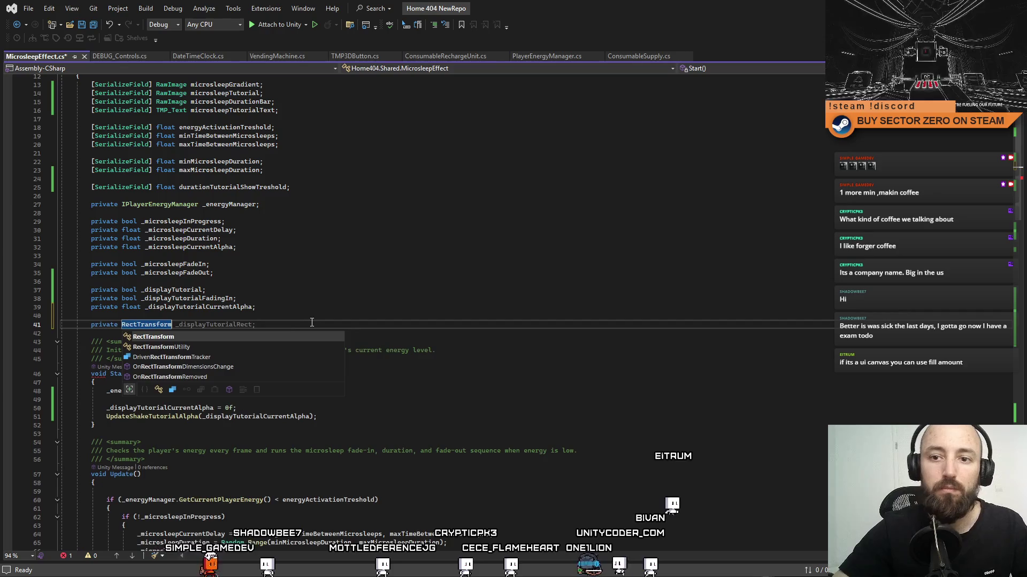
pyautogui.press('Escape')
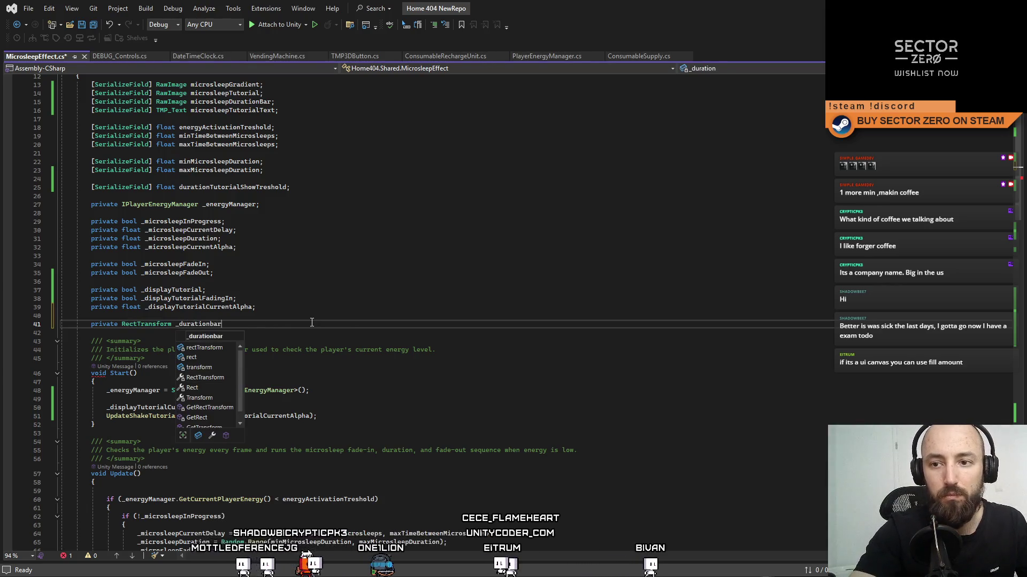
pyautogui.press('BackSpace')
pyautogui.press('BackSpace')
pyautogui.write('BarRect;')
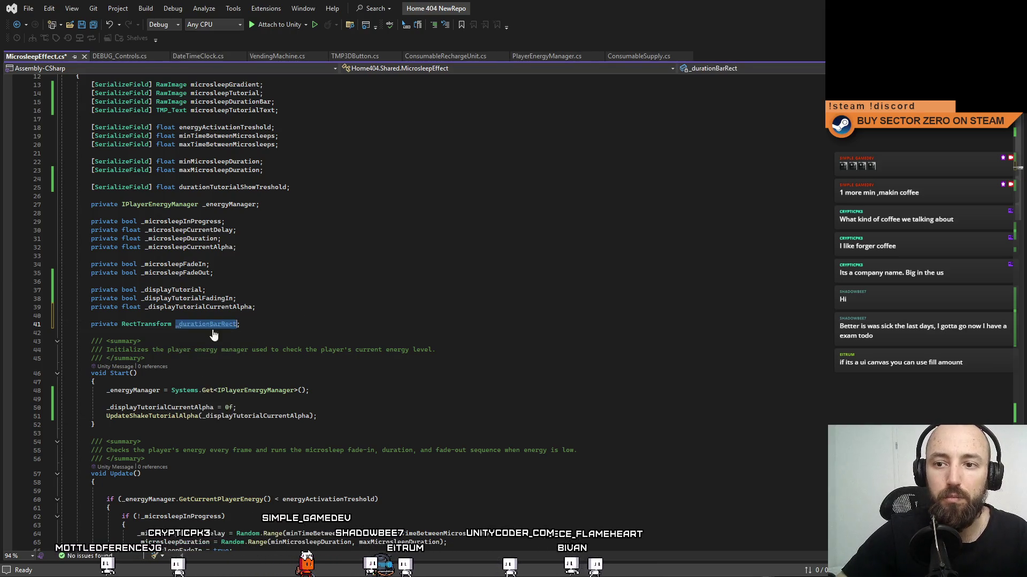
# Step: In Start(), assign _durationBarRect = microsleepDurationBar.GetComponent<RectTransform>()
pyautogui.click(396, 411)
pyautogui.press('Up')
pyautogui.press('Up')
pyautogui.press('Down')
pyautogui.press('Down')
pyautogui.press('Up')
pyautogui.press('Up')
pyautogui.press('Down')
pyautogui.press('Down')
pyautogui.click(422, 396)
pyautogui.press('Return')
pyautogui.press('Return')
pyautogui.press('Up')
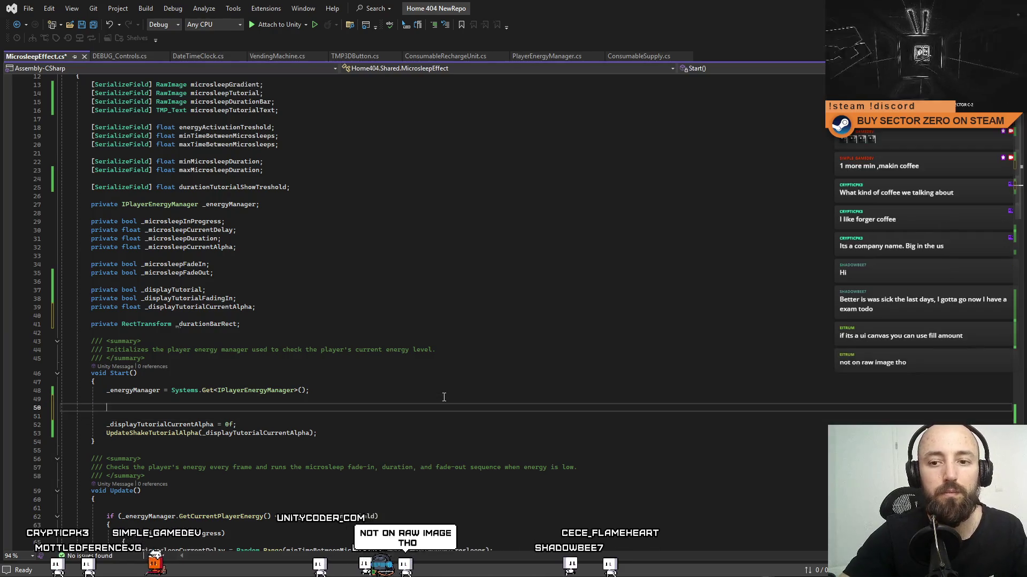
pyautogui.doubleClick(221, 102)
pyautogui.hotkey('ctrl', 'c')
pyautogui.click(189, 412)
pyautogui.hotkey('ctrl', 'v')
pyautogui.write('.Get')
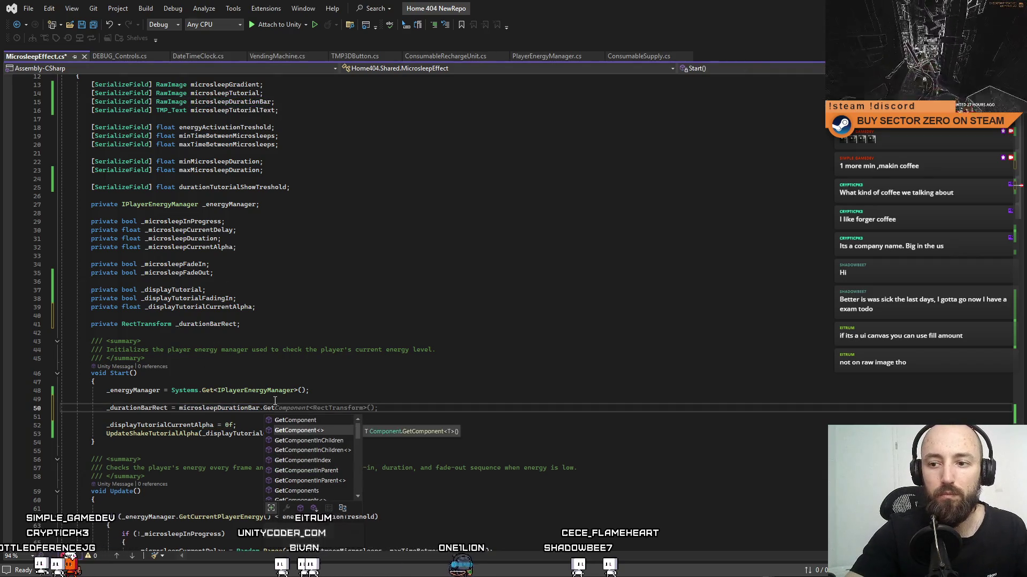
pyautogui.press('Tab')
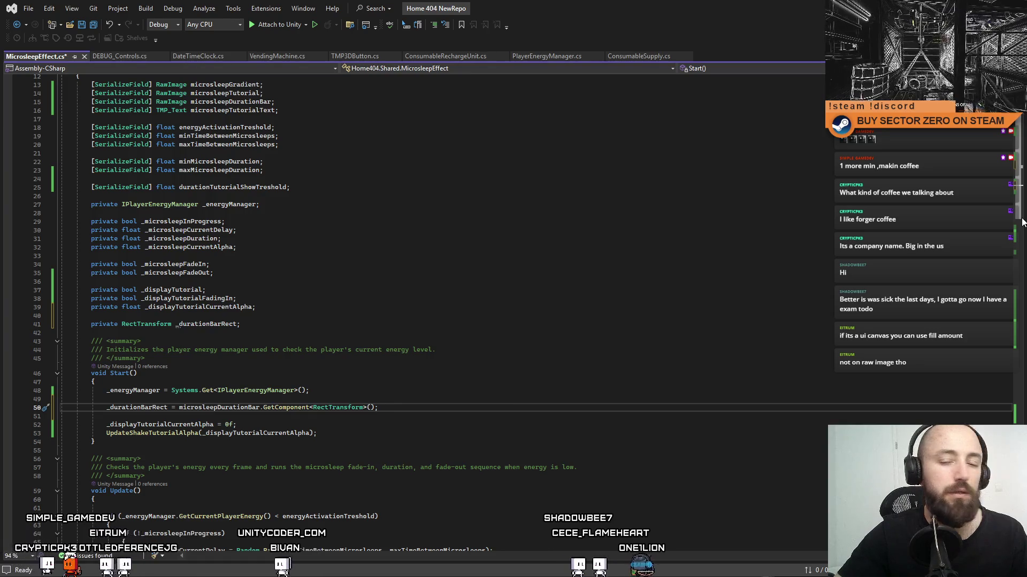
pyautogui.scroll(-10, 700, 335)
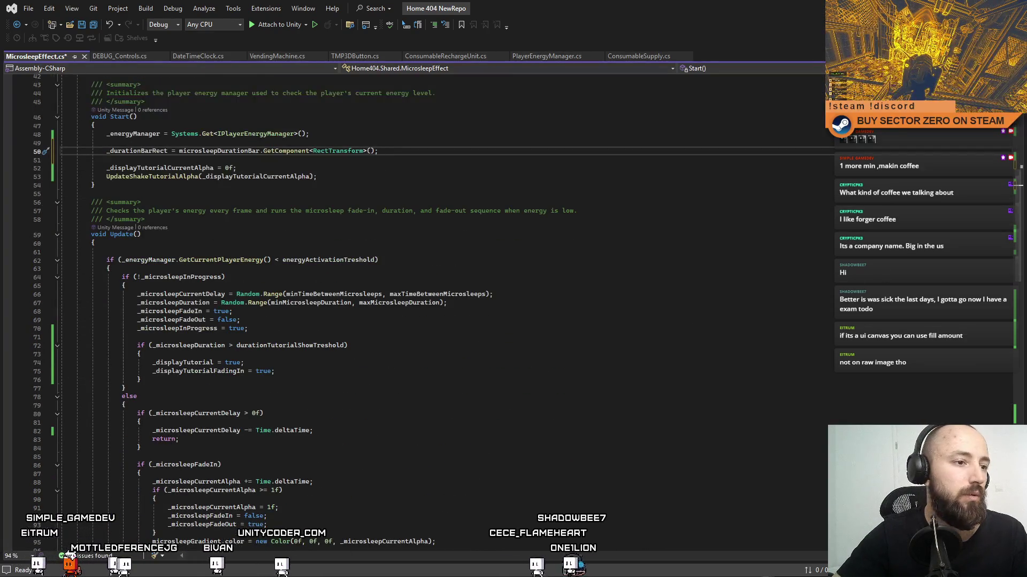
# Step: Add an empty parameterless private void UpdateSleepDurationBarSize() method after UpdateShakeTutorialAlpha
pyautogui.scroll(-10, 441, 310)
pyautogui.moveTo(1018, 323); pyautogui.dragTo(1021, 408)
pyautogui.click(124, 406)
pyautogui.press('Return')
pyautogui.press('Return')
pyautogui.write('pri')
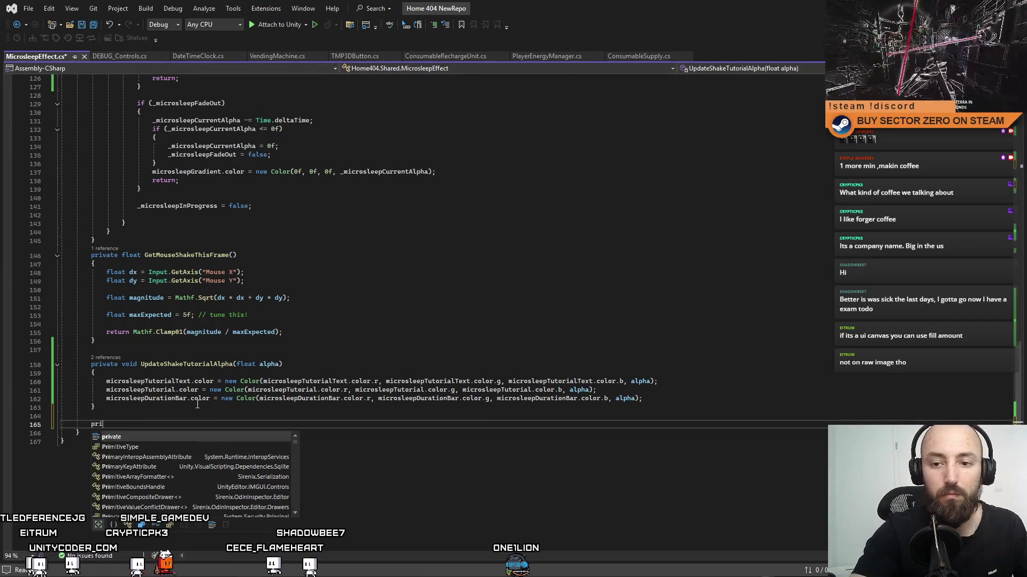
pyautogui.write('vate void Updat')
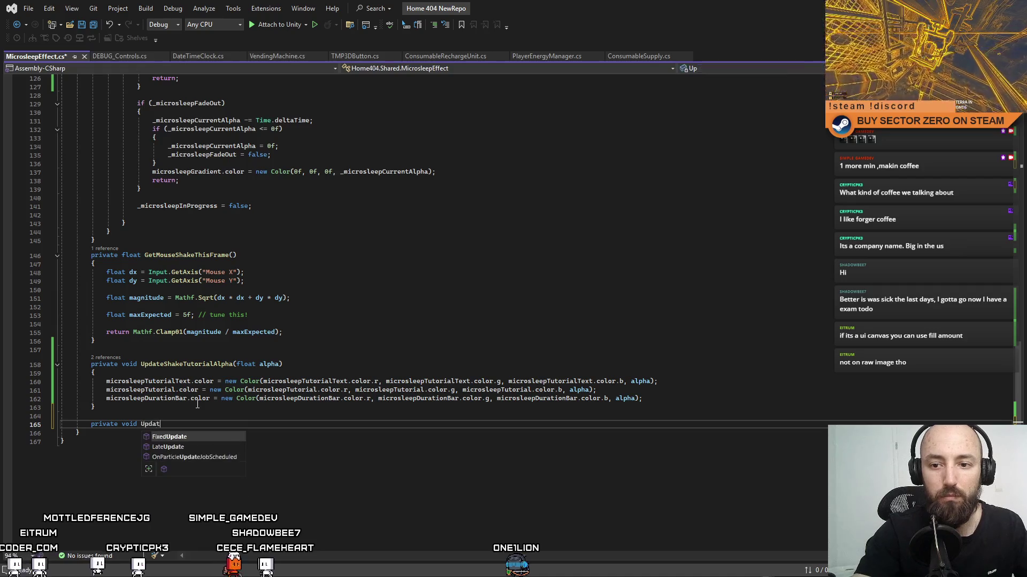
pyautogui.write('S')
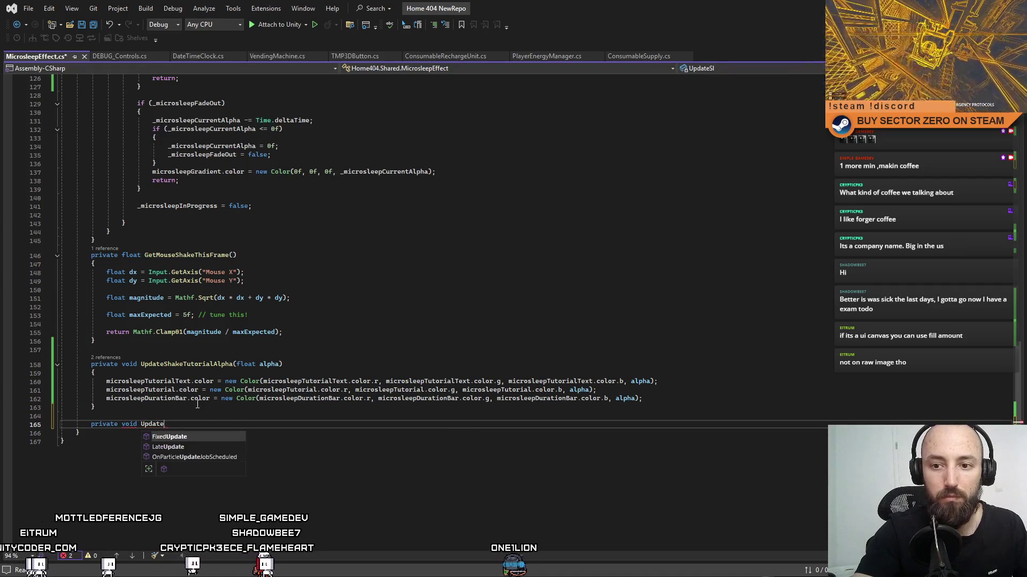
pyautogui.write('Durat')
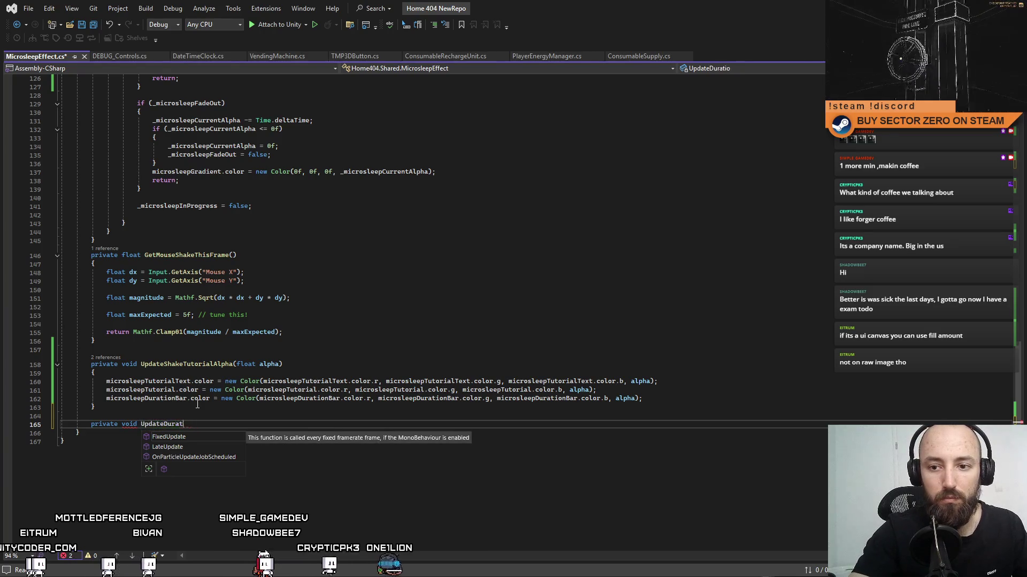
pyautogui.press('BackSpace')
pyautogui.press('BackSpace')
pyautogui.press('BackSpace')
pyautogui.write('SleepD')
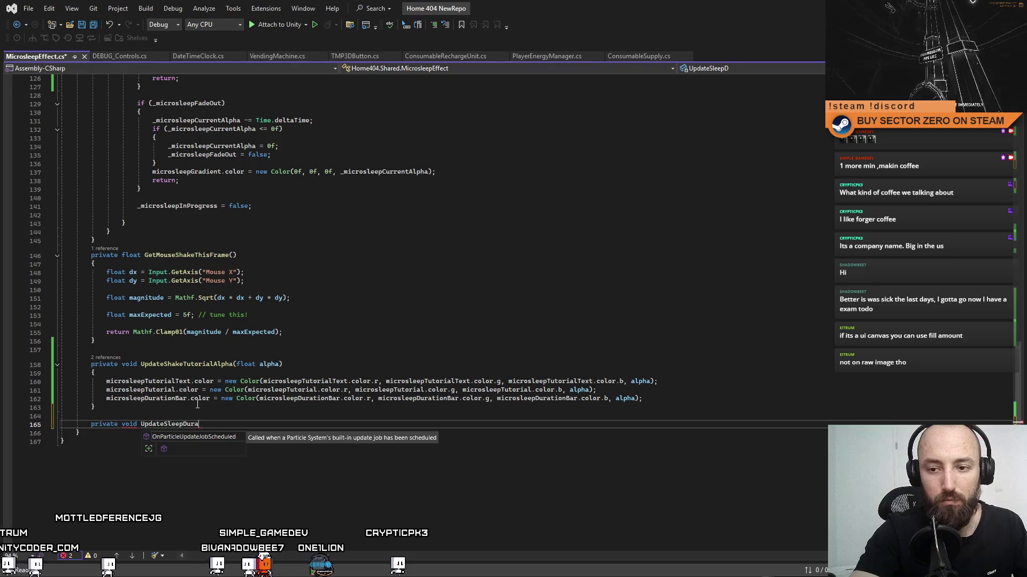
pyautogui.write('ize ')
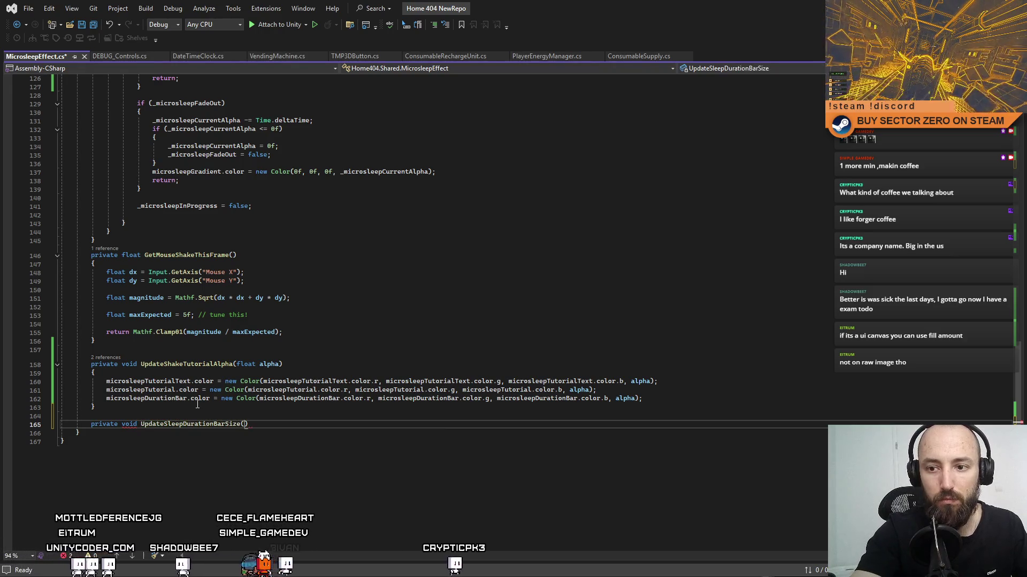
pyautogui.write('float size')
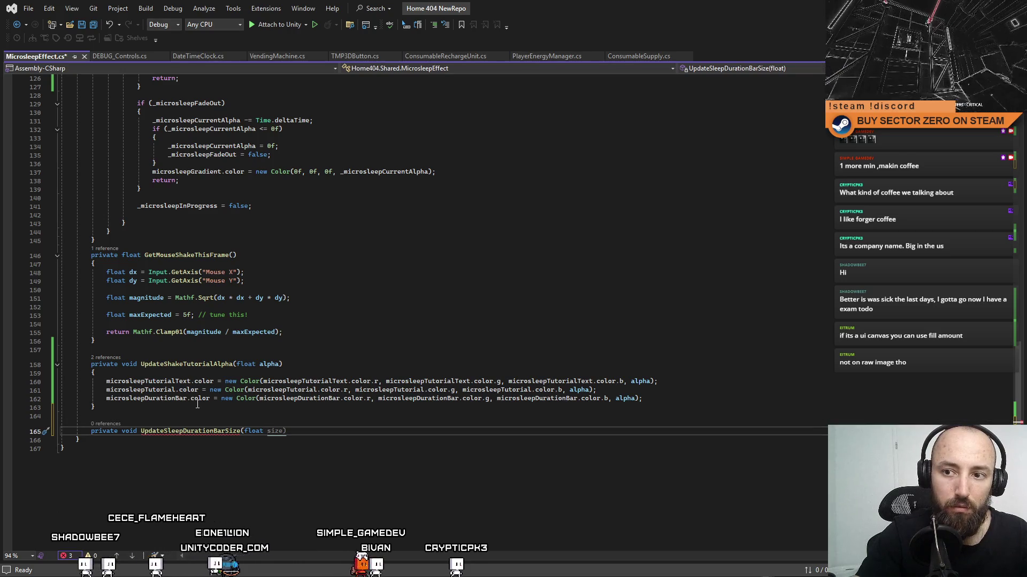
pyautogui.write(' remaining')
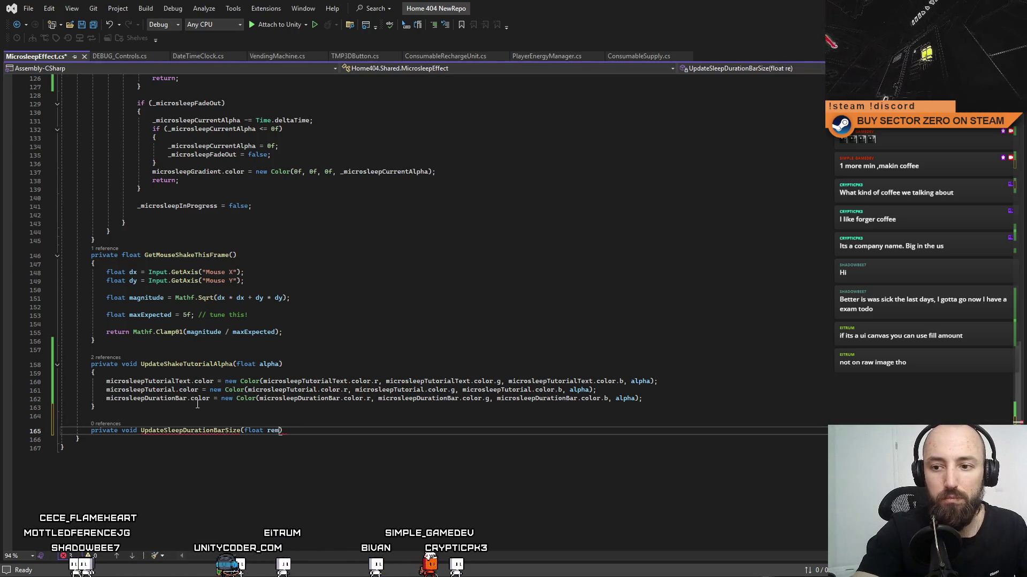
pyautogui.write('Time')
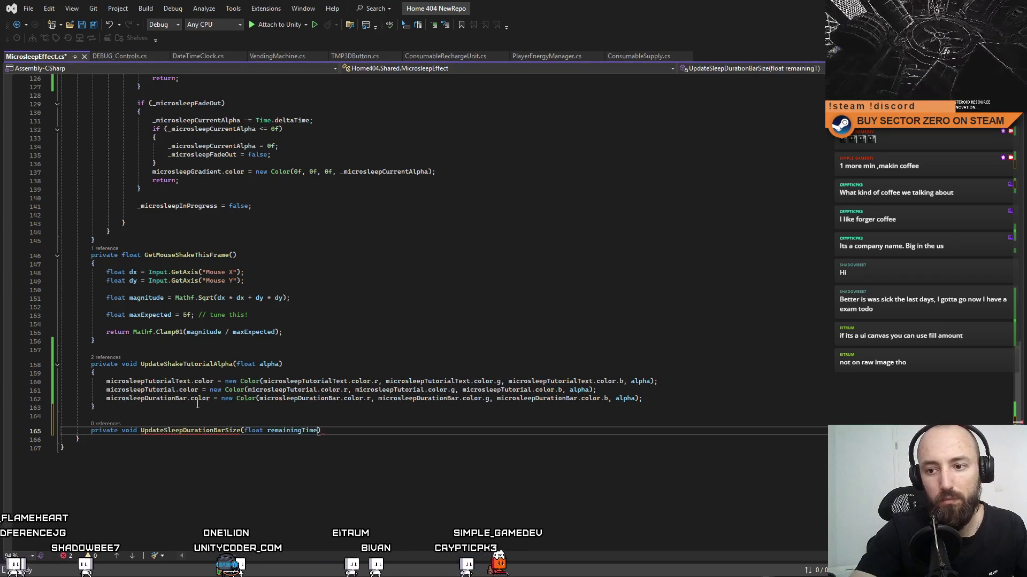
pyautogui.press('BackSpace')
pyautogui.press('BackSpace')
pyautogui.press('BackSpace')
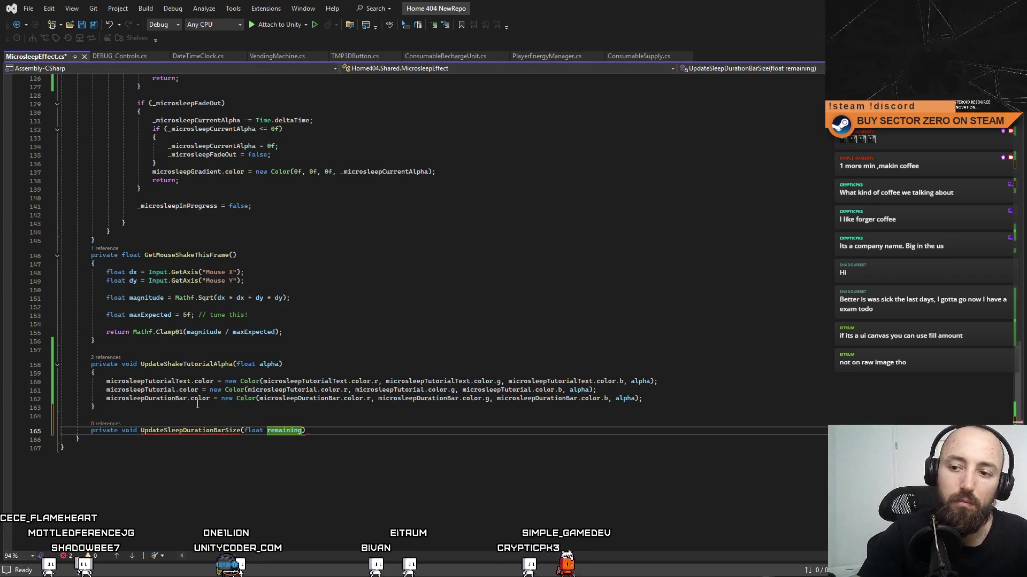
pyautogui.press('BackSpace')
pyautogui.press('BackSpace')
pyautogui.press('BackSpace')
pyautogui.write(')')
pyautogui.click(309, 374)
pyautogui.click(259, 432)
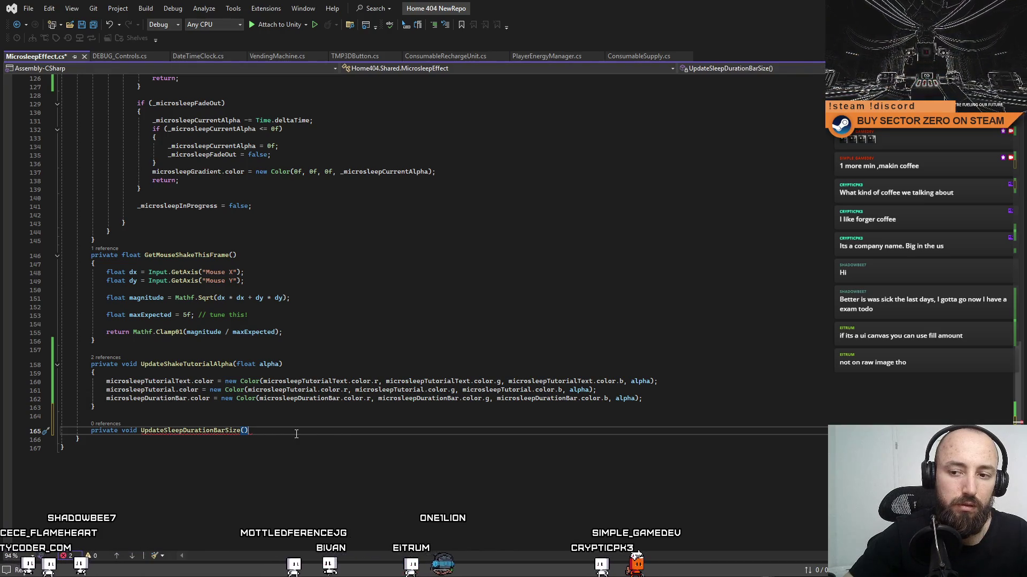
pyautogui.press('Return')
# Step: Give UpdateSleepDurationBarSize a float size parameter and declare a sizeMultiplier of 100f
pyautogui.click(188, 431)
pyautogui.click(185, 449)
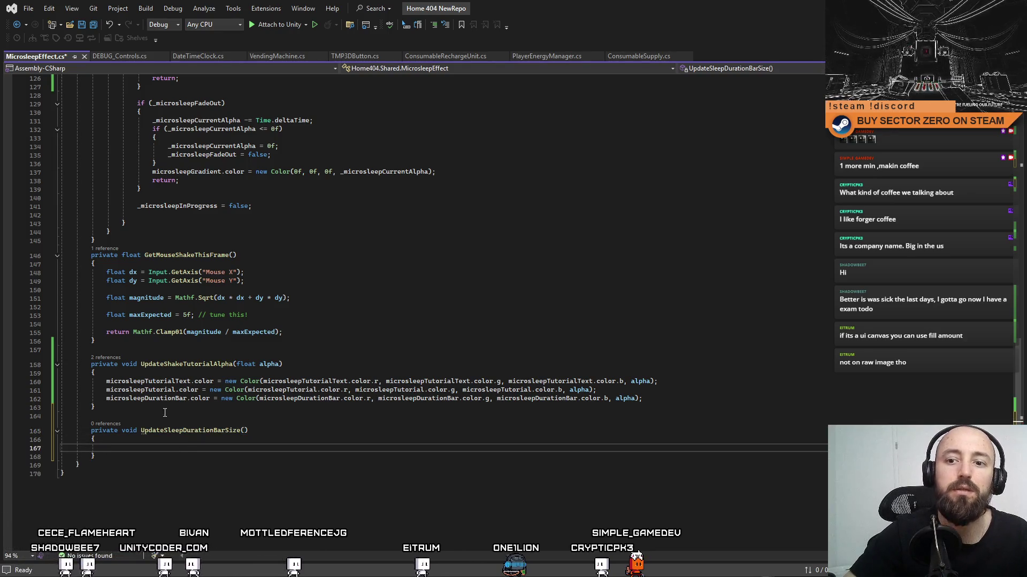
pyautogui.scroll(13, 151, 414)
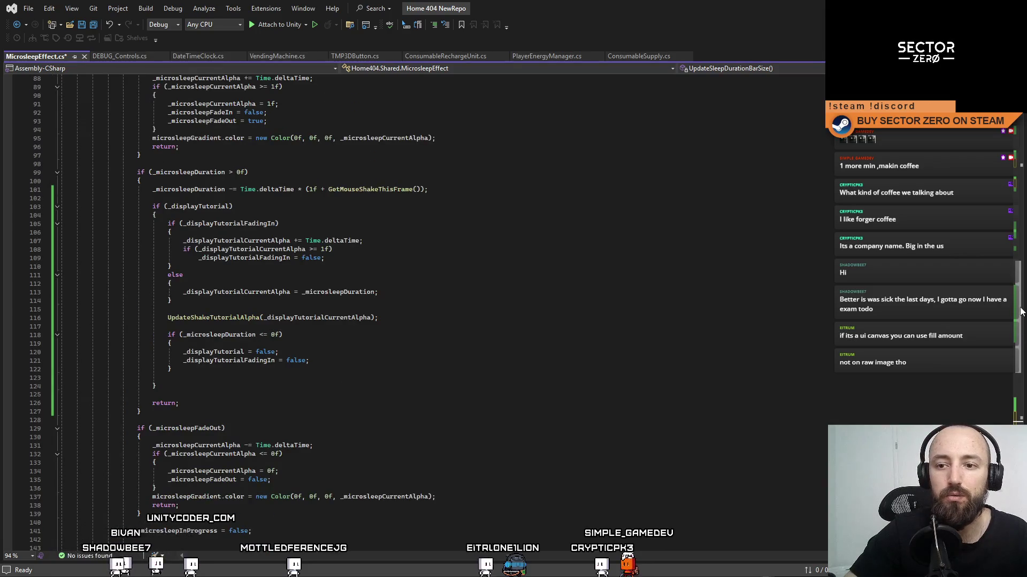
pyautogui.scroll(2, 151, 414)
pyautogui.scroll(5, 151, 414)
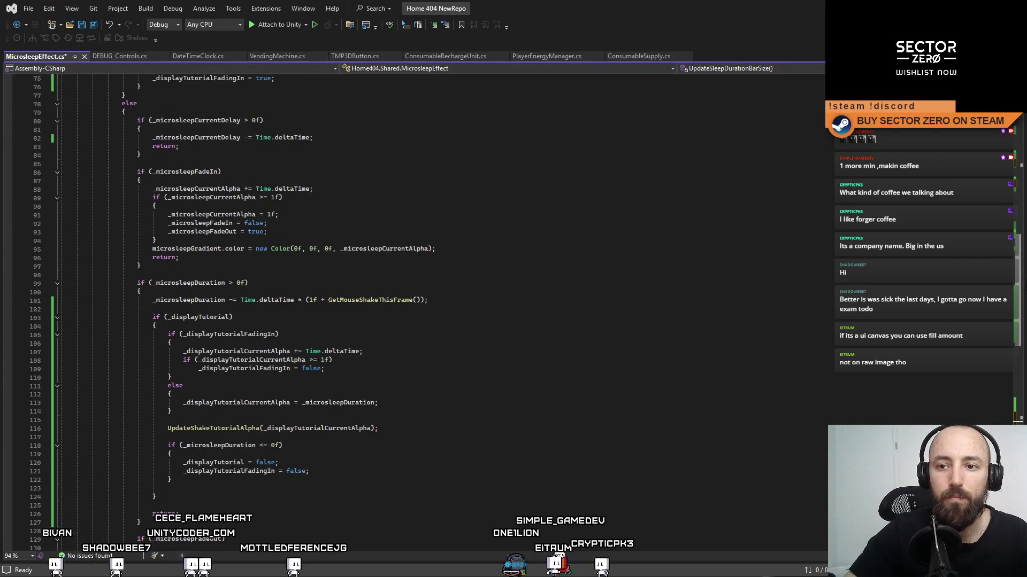
pyautogui.scroll(2, 151, 413)
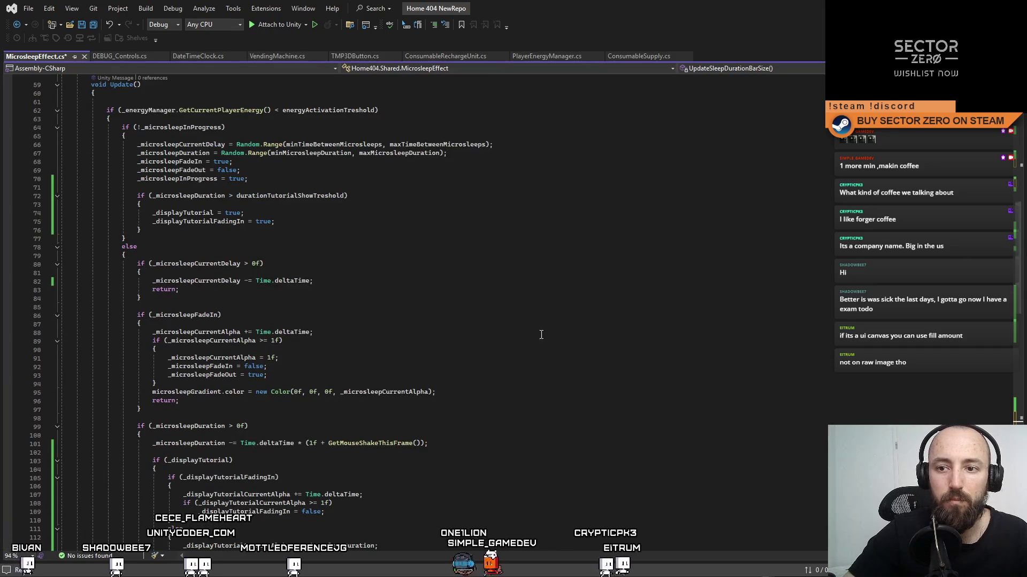
pyautogui.click(201, 332)
pyautogui.scroll(-20, 643, 409)
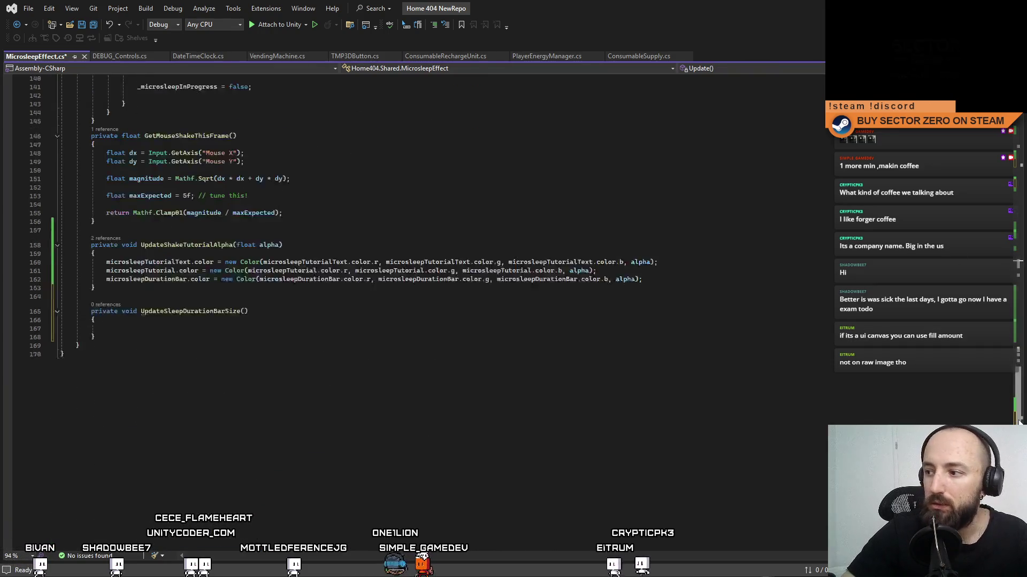
pyautogui.click(322, 326)
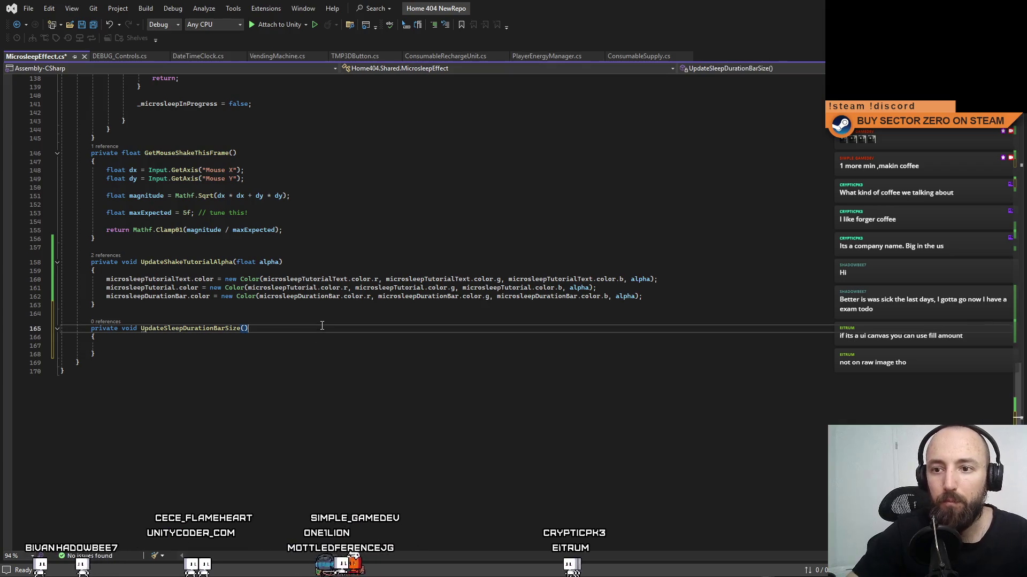
pyautogui.press('Left')
pyautogui.write('float si')
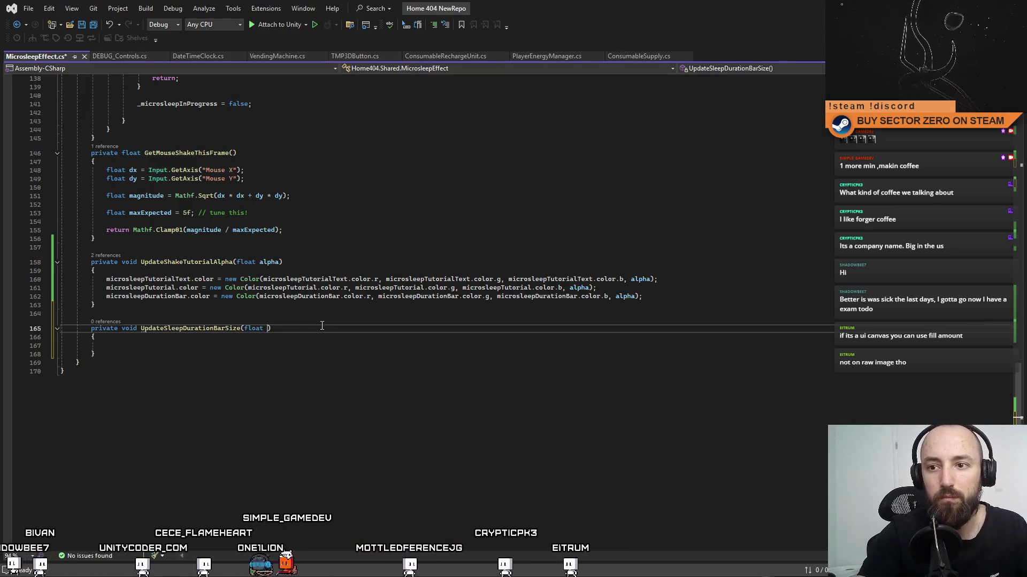
pyautogui.write('ze')
pyautogui.press('Down')
pyautogui.press('Down')
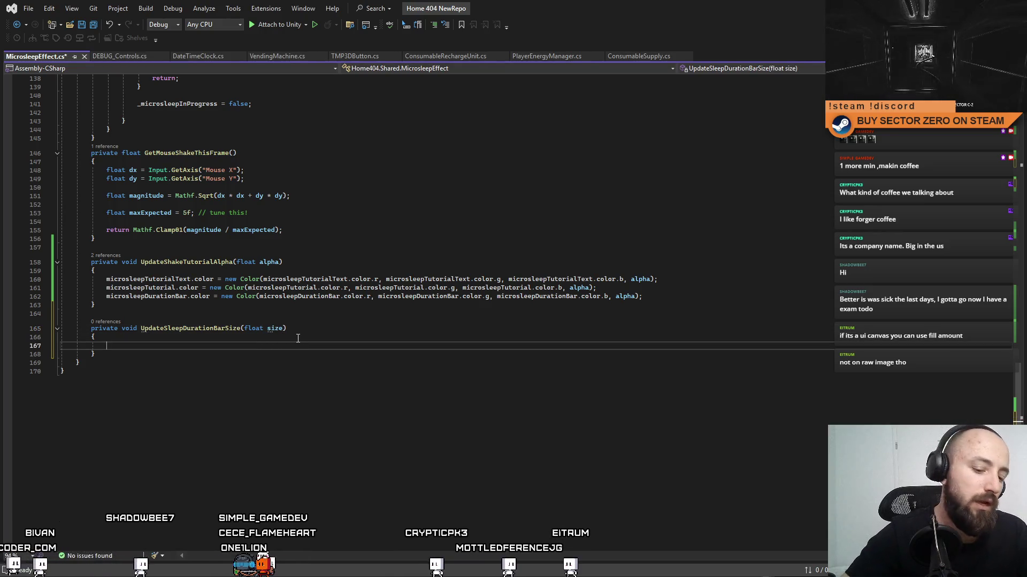
pyautogui.write('float sizeMultiplier = 1')
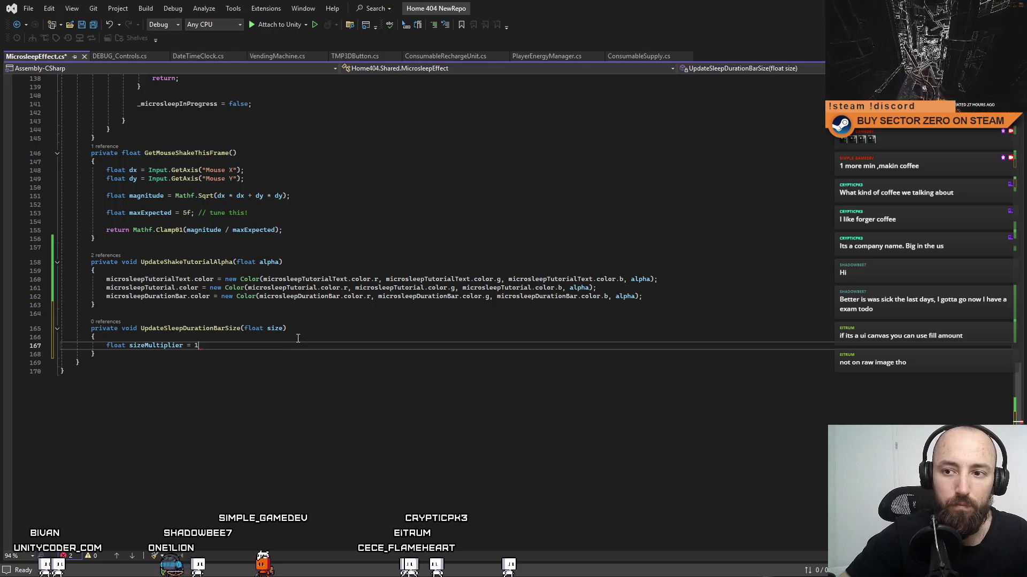
pyautogui.press('Return')
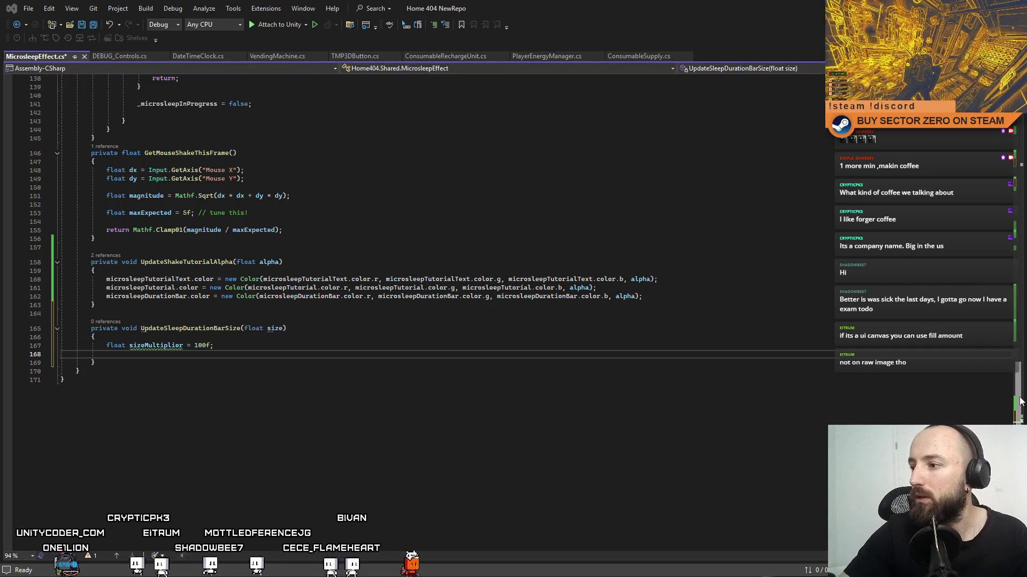
# Step: Set _durationBarRect.sizeDelta to new Vector2(size * sizeMultiplier, _durationBarRect.sizeDelta.y)
pyautogui.scroll(20, 1020, 401)
pyautogui.doubleClick(209, 366)
pyautogui.hotkey('ctrl', 'c')
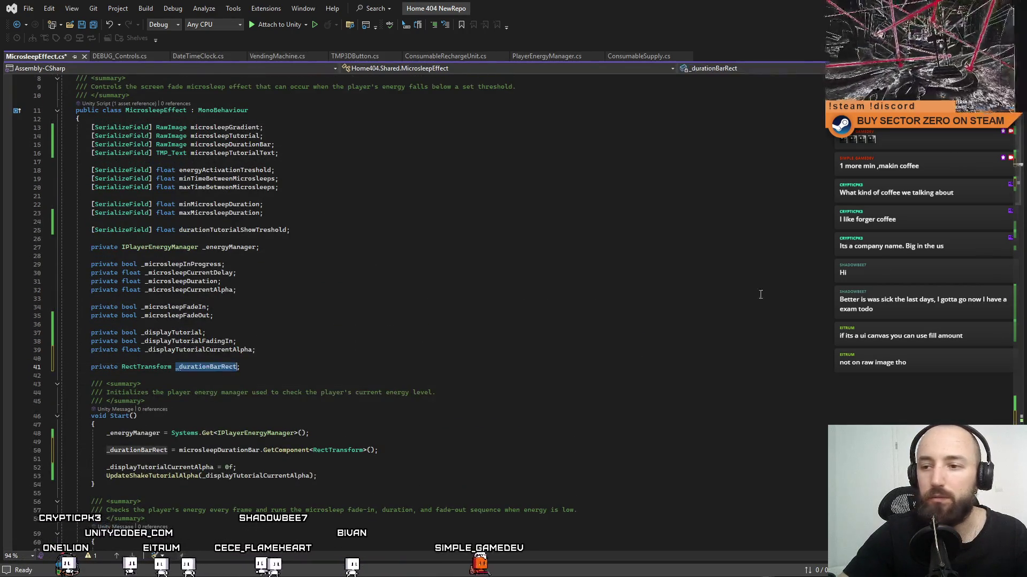
pyautogui.scroll(-20, 366, 472)
pyautogui.click(361, 450)
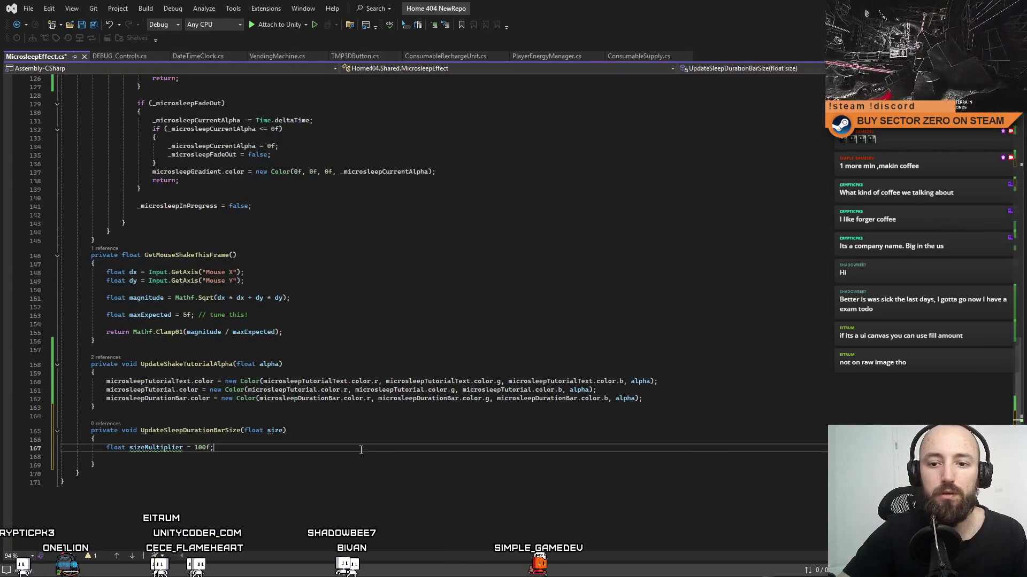
pyautogui.press('Return')
pyautogui.hotkey('ctrl', 'v')
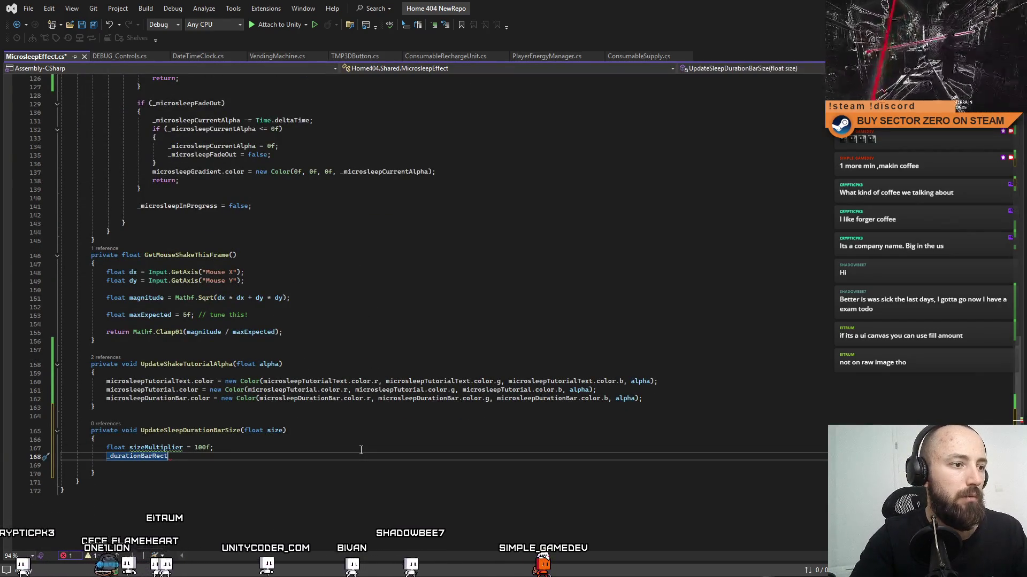
pyautogui.write('.sizeDelta')
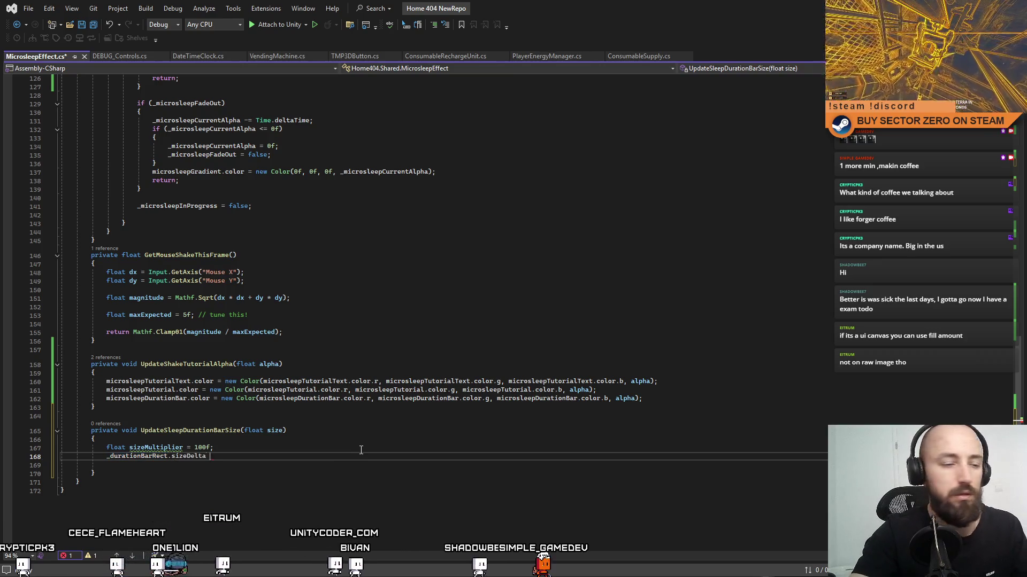
pyautogui.write(' = new Vector2')
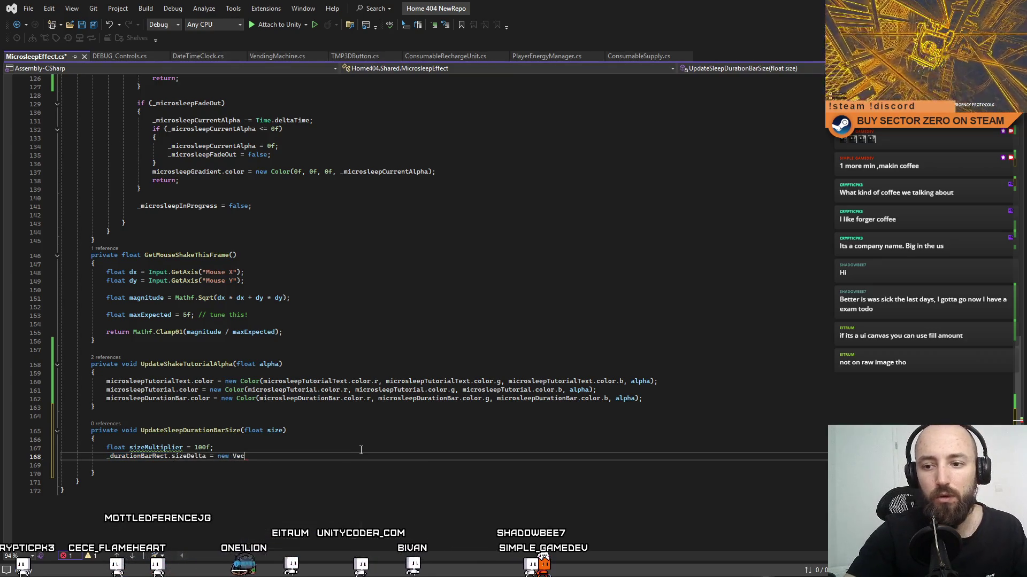
pyautogui.write('(')
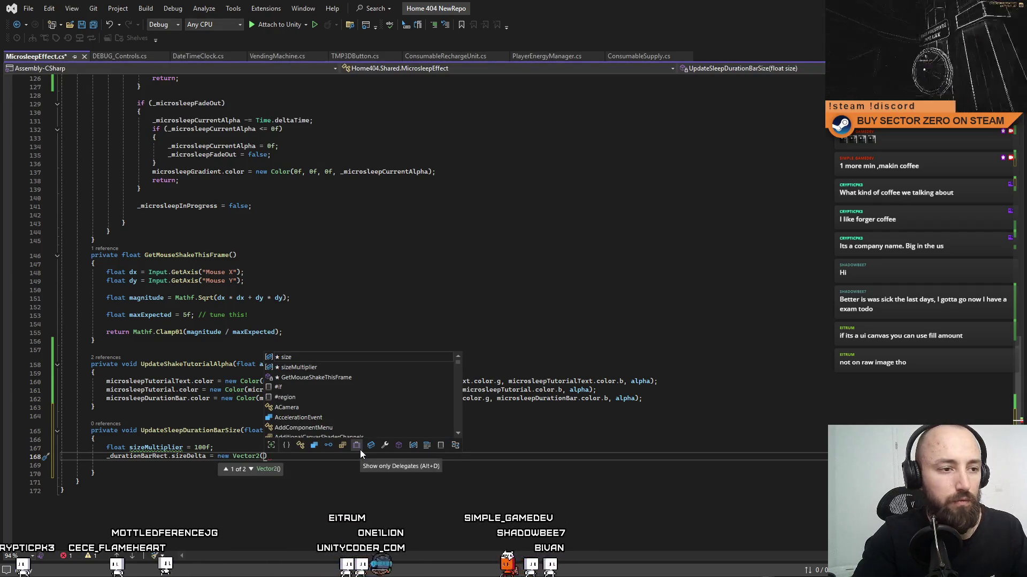
pyautogui.write(', _durationBarRect')
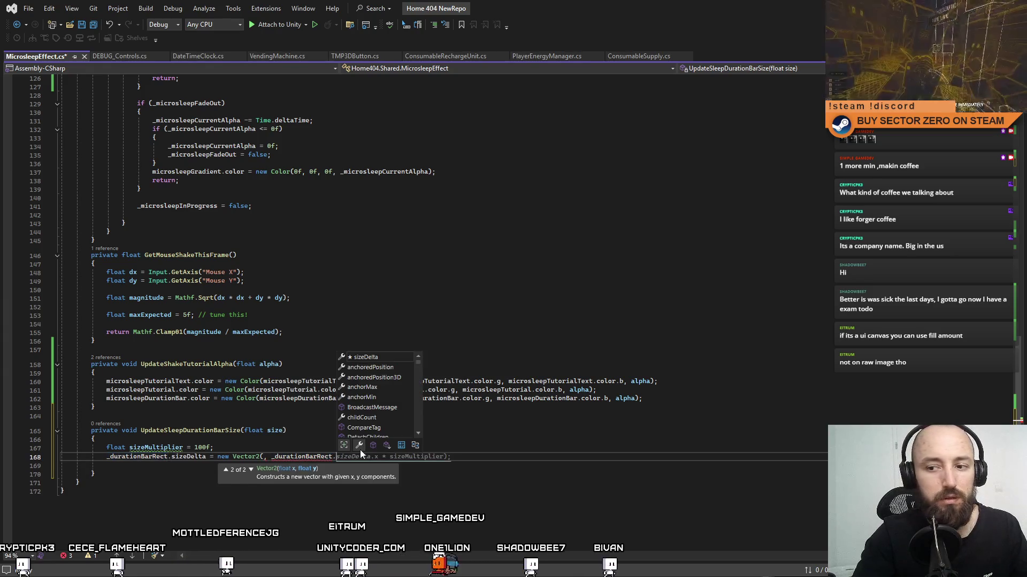
pyautogui.write('.size')
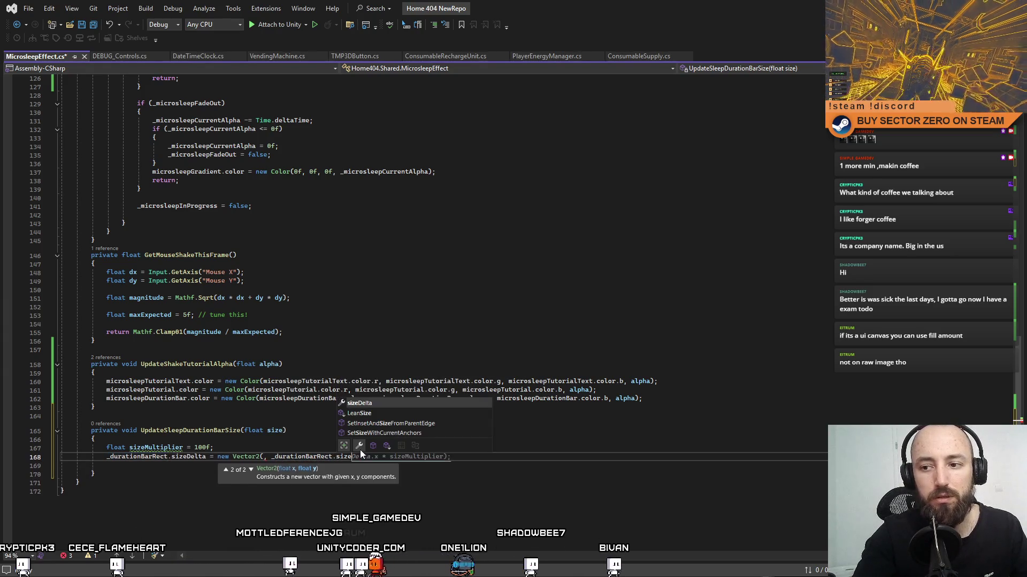
pyautogui.press('Tab')
pyautogui.write('.y)')
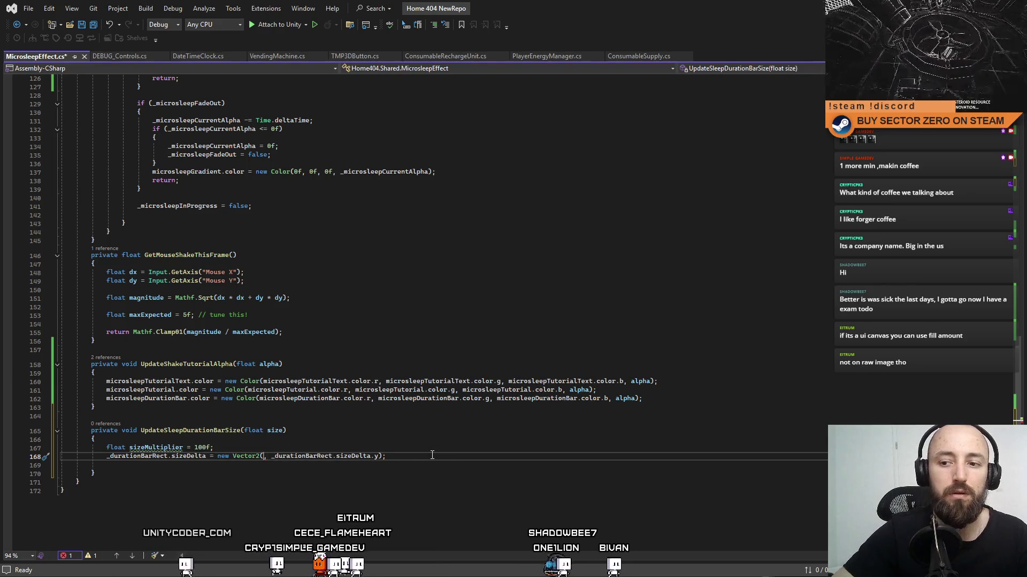
pyautogui.write('size')
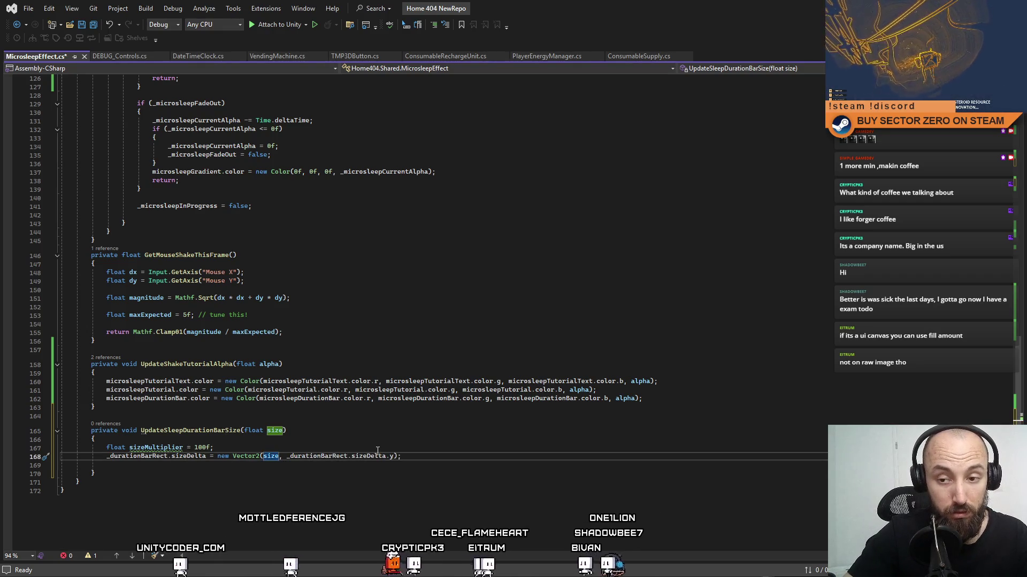
pyautogui.write('*')
pyautogui.doubleClick(170, 447)
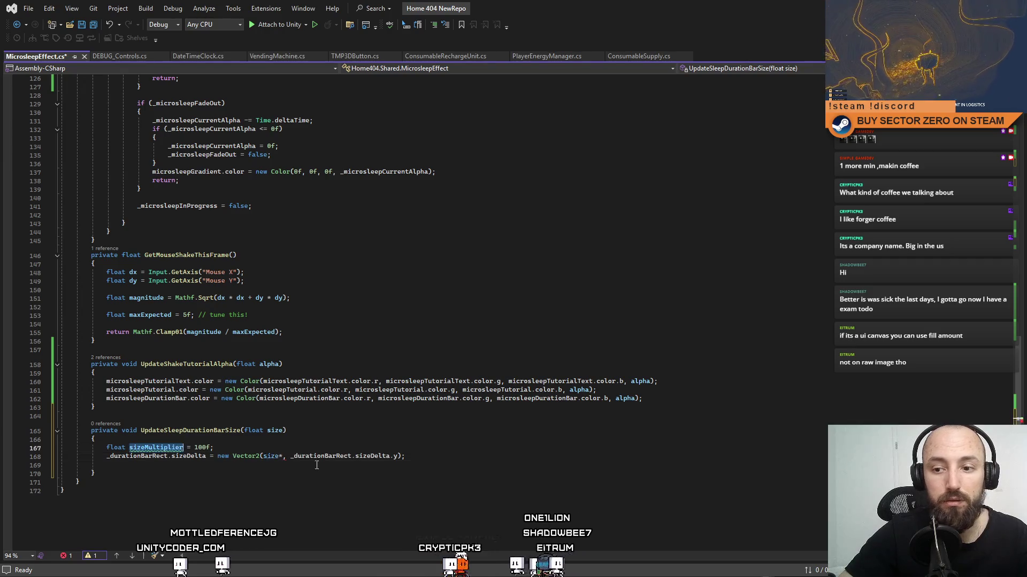
pyautogui.click(285, 456)
pyautogui.write('sizeMultiplier')
pyautogui.click(529, 457)
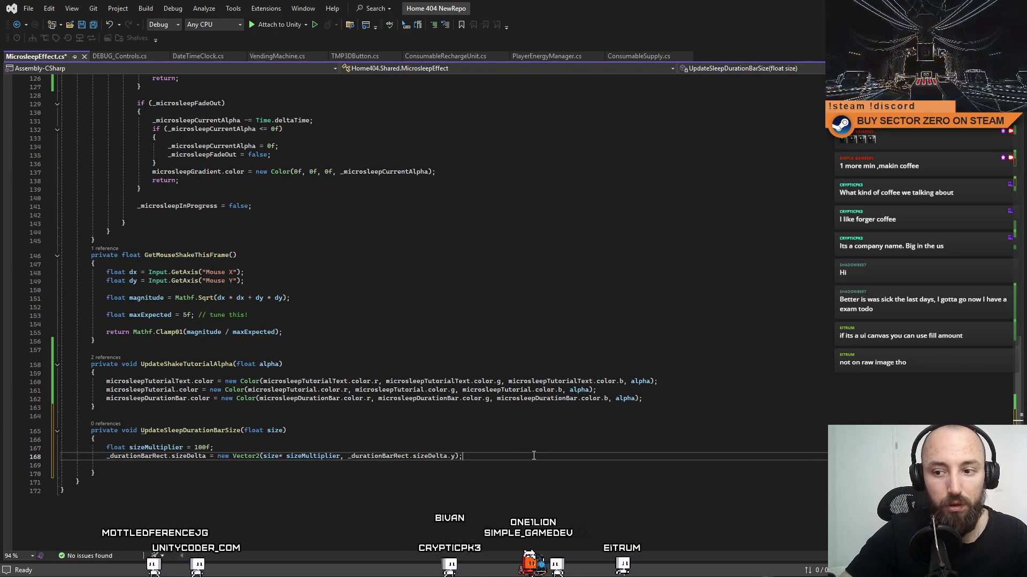
pyautogui.scroll(20, 993, 281)
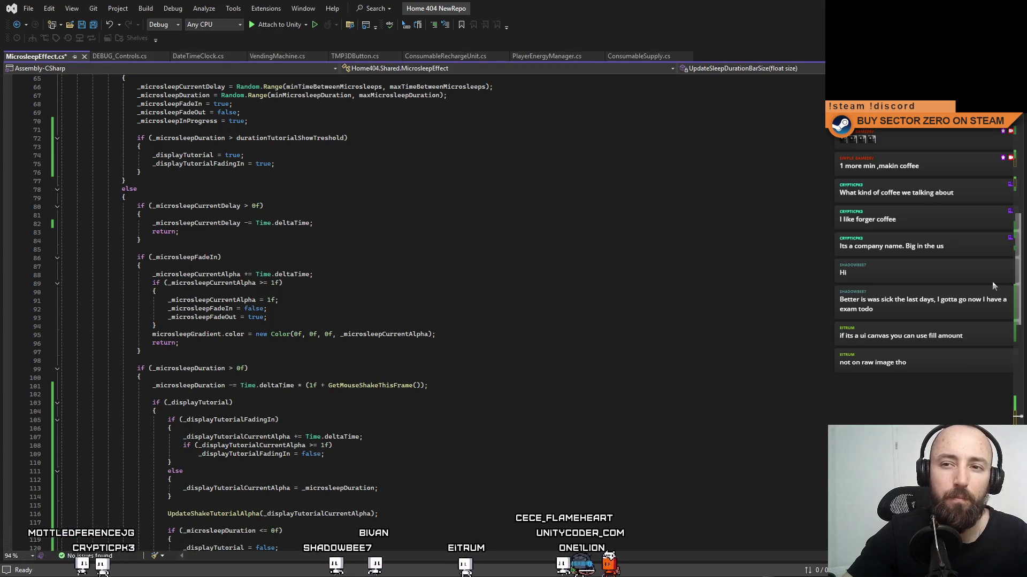
# Step: Call UpdateSleepDurationBarSize(_displayTutorialCurrentAlpha) right after the tutorial alpha update in Update
pyautogui.scroll(2, 993, 268)
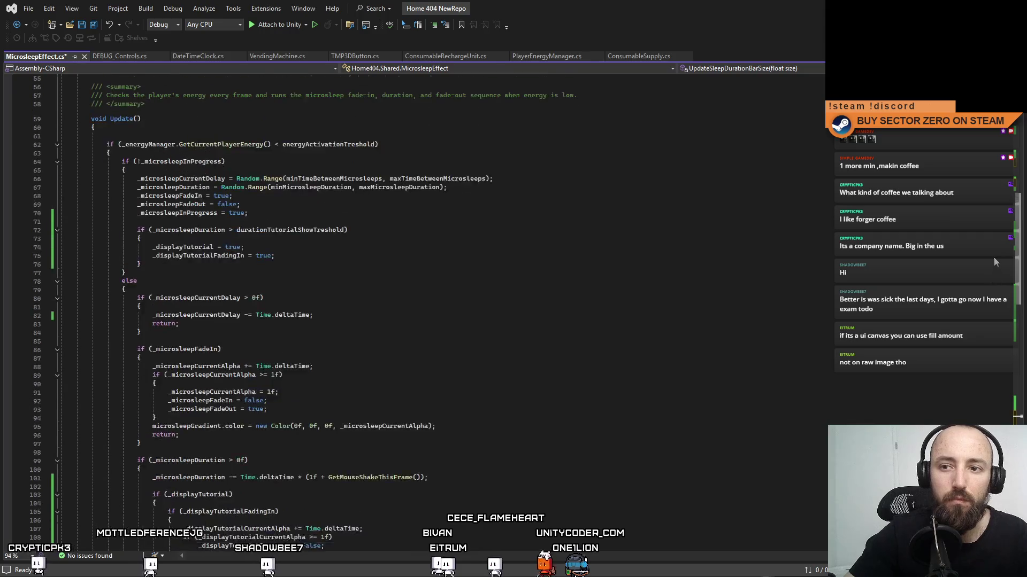
pyautogui.scroll(-3, 996, 293)
pyautogui.scroll(-5, 995, 293)
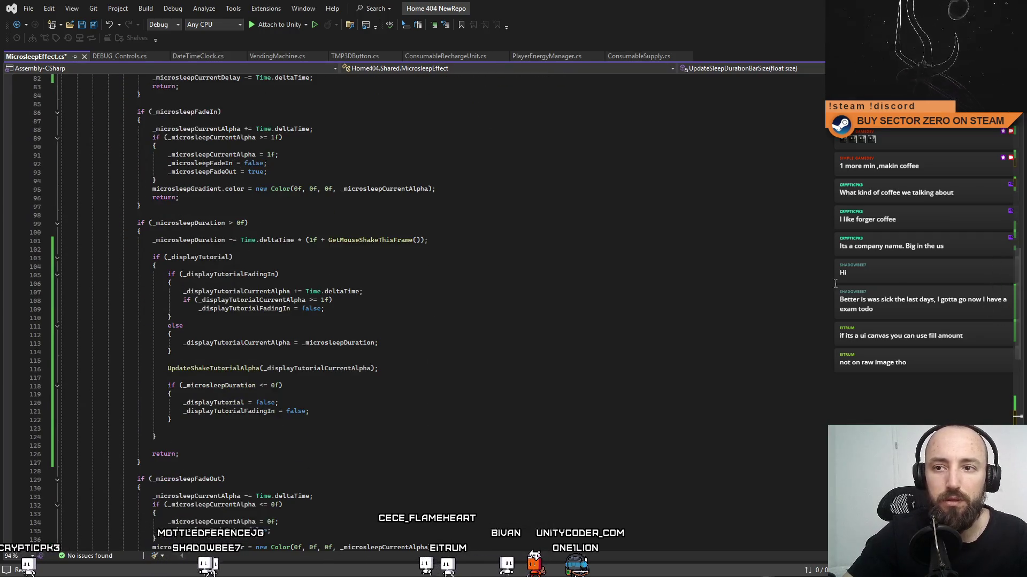
pyautogui.doubleClick(211, 224)
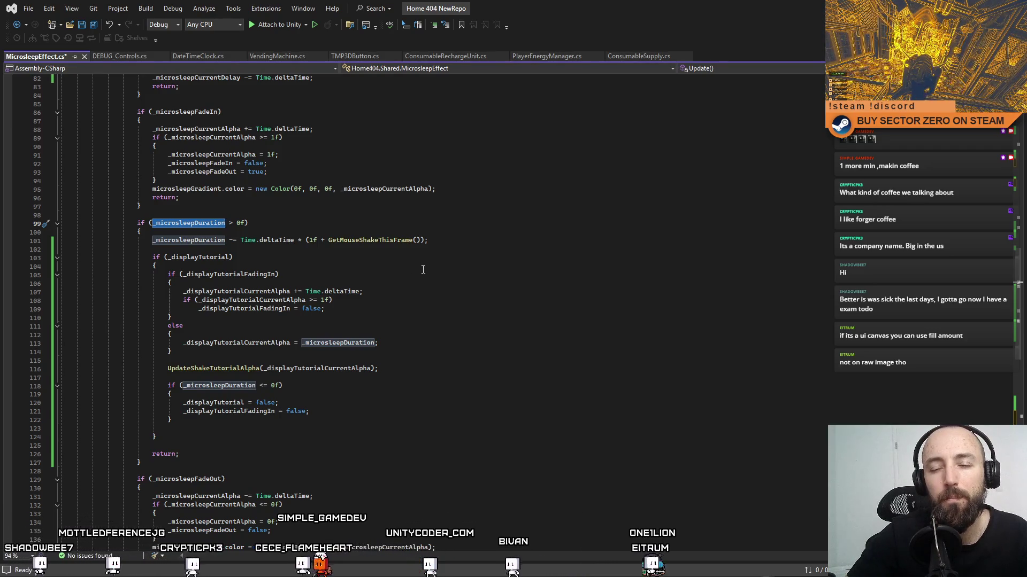
pyautogui.click(224, 269)
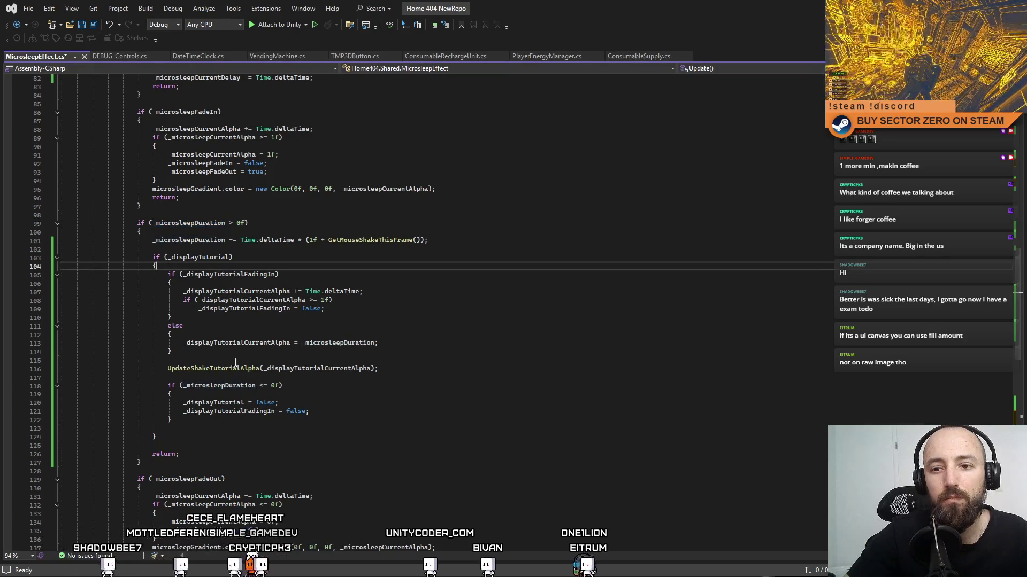
pyautogui.click(427, 420)
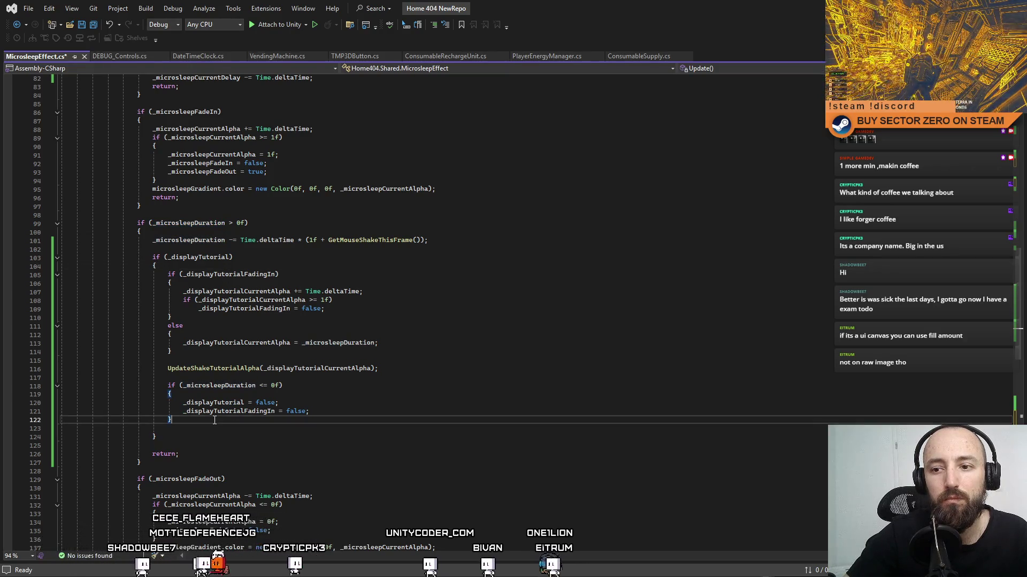
pyautogui.click(427, 367)
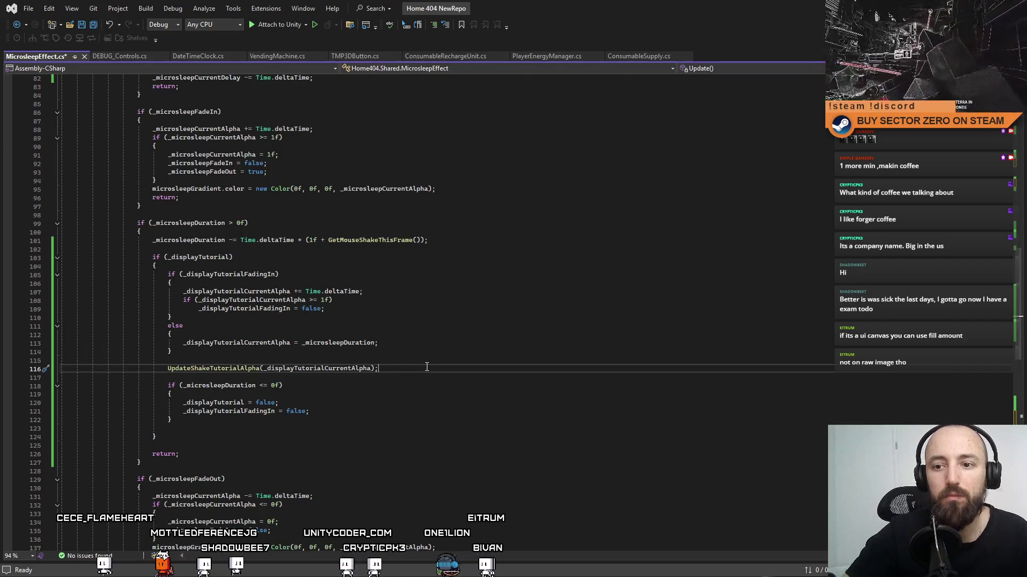
pyautogui.press('Return')
pyautogui.write('UpdateSleepDurationBarSize(')
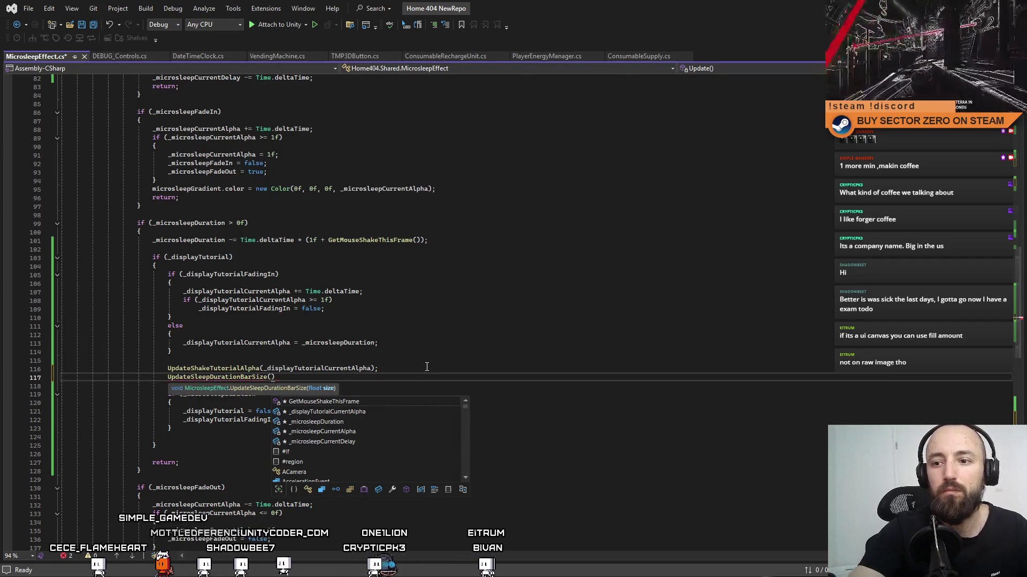
pyautogui.click(360, 369)
pyautogui.click(316, 378)
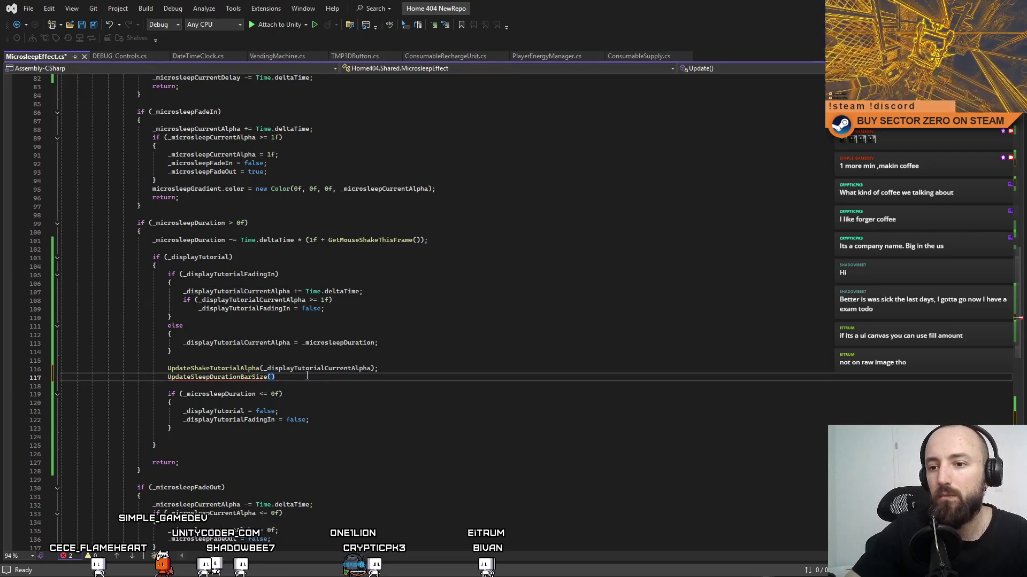
# Step: Save MicrosleepEffect.cs
pyautogui.hotkey('ctrl', 's')
pyautogui.click(619, 391)
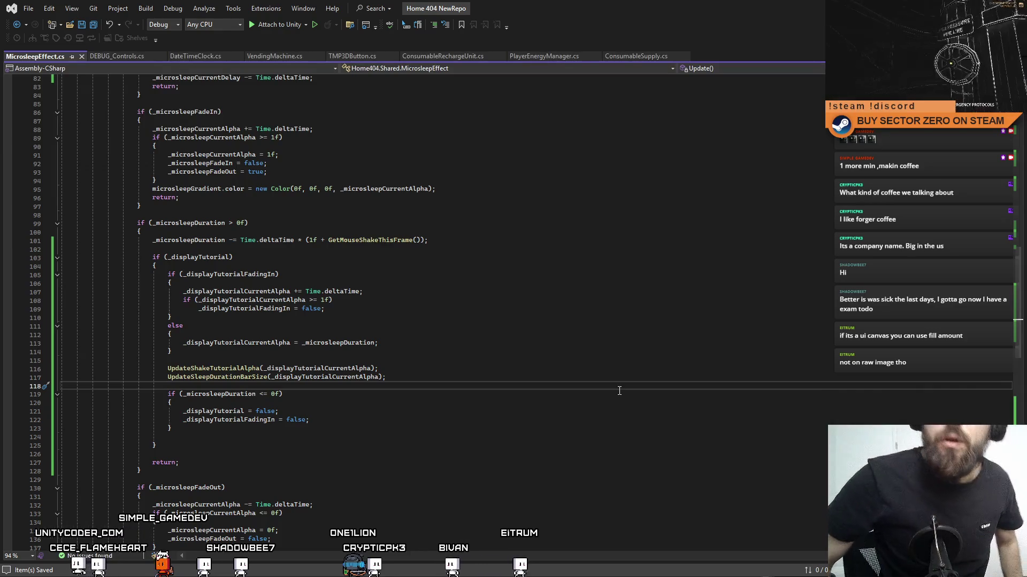
pyautogui.scroll(-4, 619, 390)
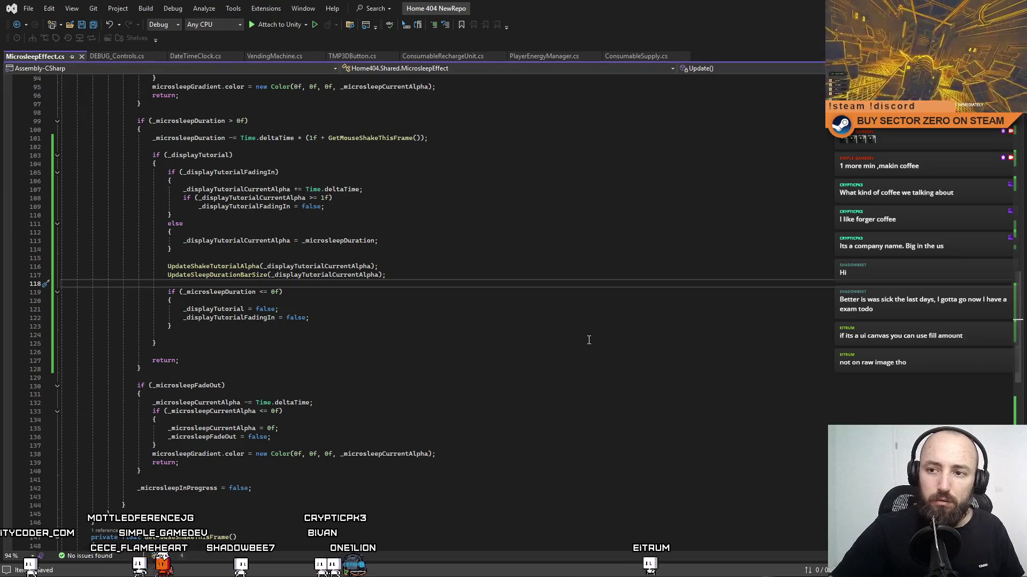
pyautogui.moveTo(1024, 353)
pyautogui.mouseDown()
pyautogui.moveTo(1022, 413)
pyautogui.moveTo(1011, 227)
pyautogui.moveTo(1011, 419)
pyautogui.mouseUp()
# Step: Back in Unity, clear the Console messages
pyautogui.click(741, 442)
pyautogui.hotkey('alt', 'Tab')
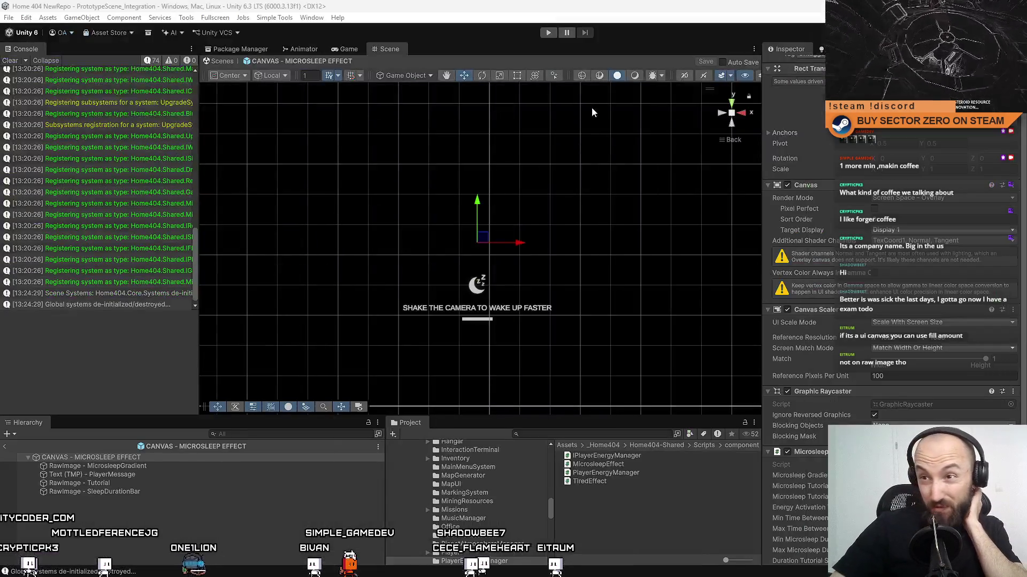
pyautogui.click(11, 63)
pyautogui.scroll(-1, 995, 417)
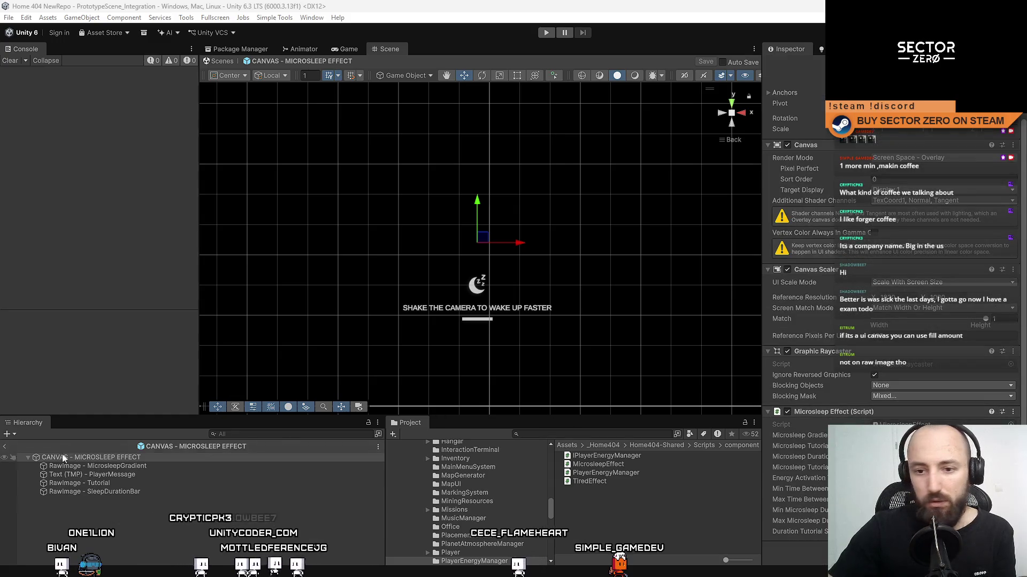
# Step: Select RawImage - SleepDurationBar, save the microsleep canvas prefab, and enter play mode
pyautogui.click(123, 492)
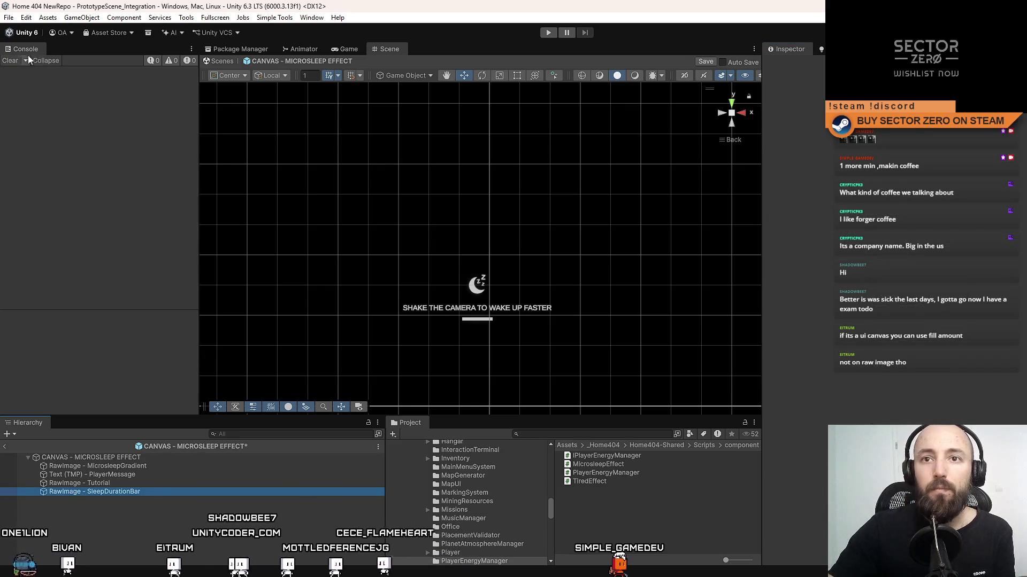
pyautogui.hotkey('ctrl', 's')
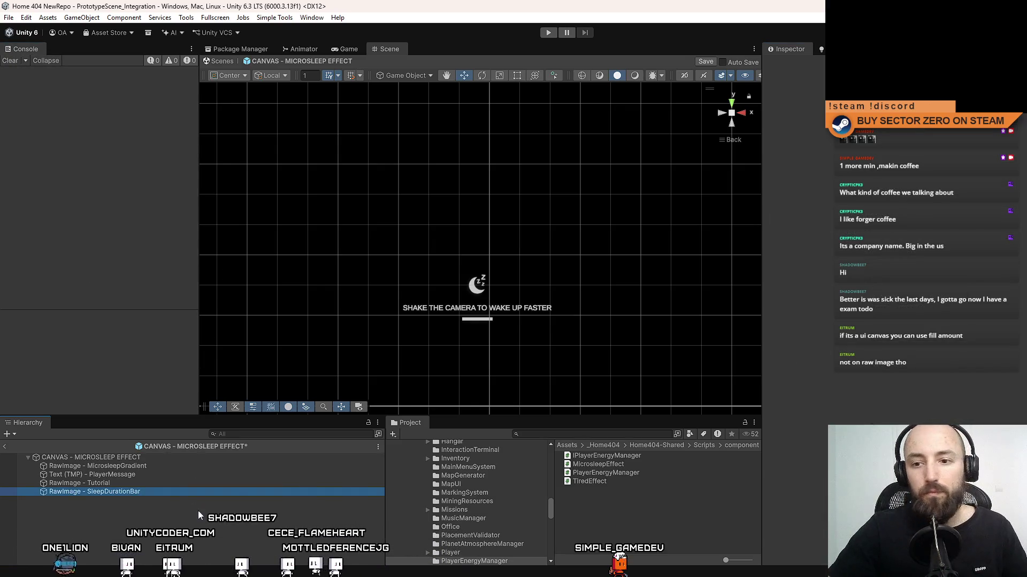
pyautogui.hotkey('ctrl', 'p')
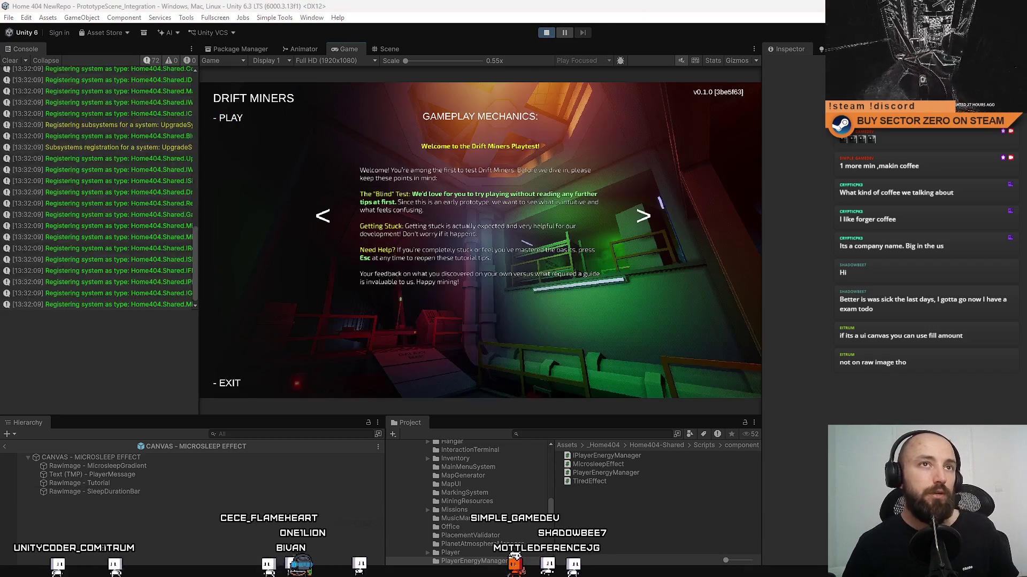
# Step: Start the game from the main menu in fullscreen and walk to the contract terminal
pyautogui.click(231, 118)
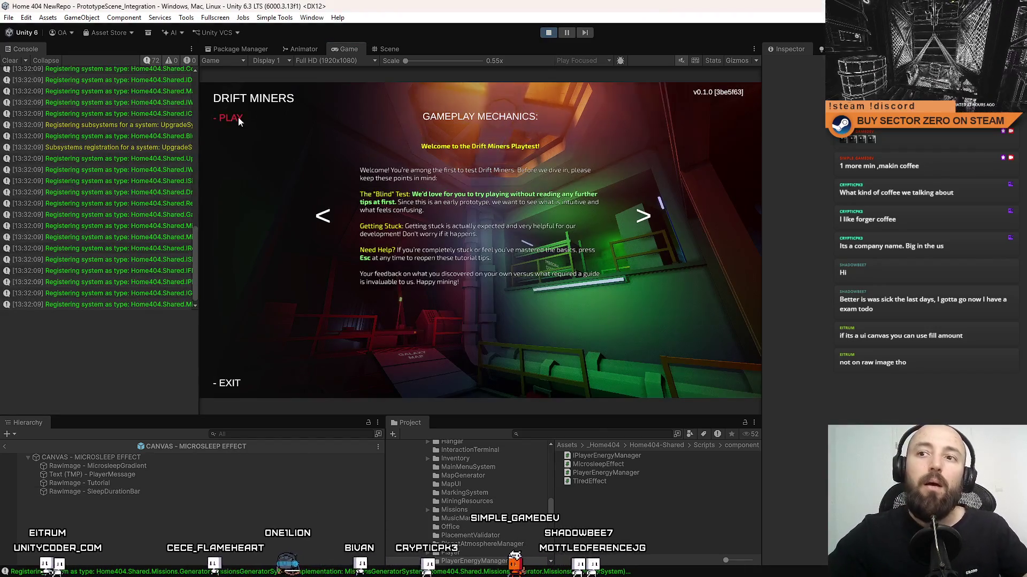
pyautogui.press('F10')
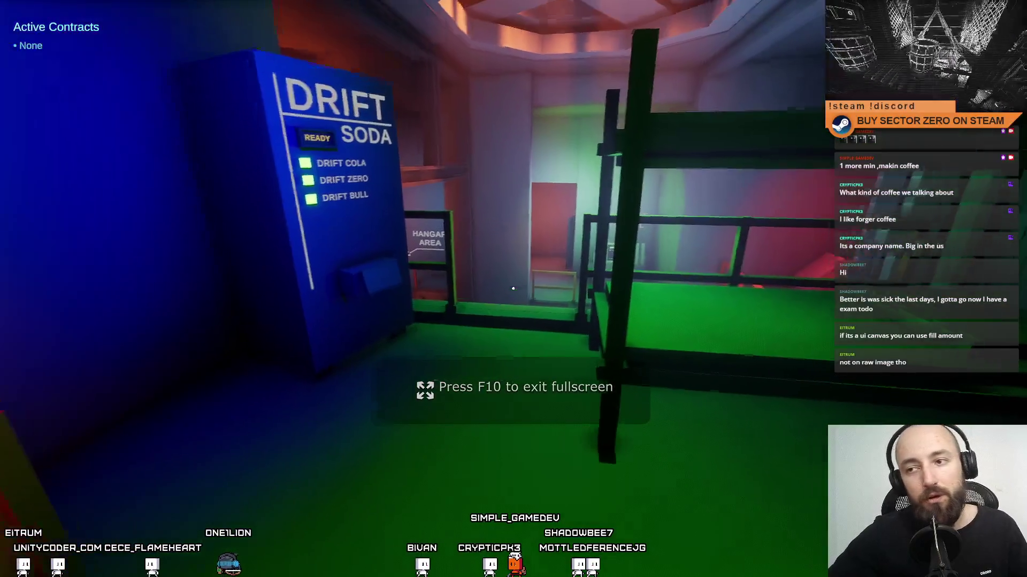
pyautogui.press('w')
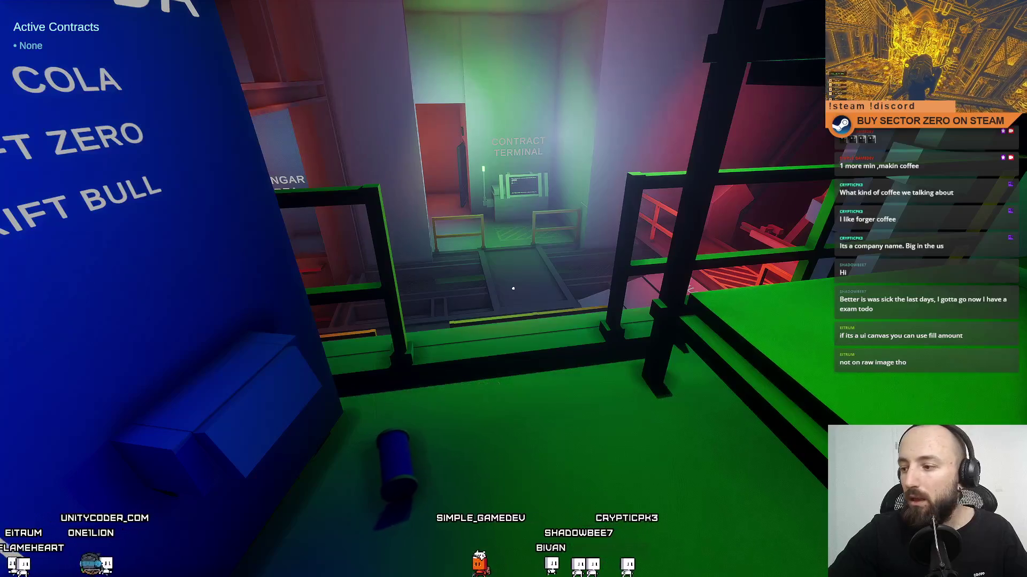
pyautogui.press('w')
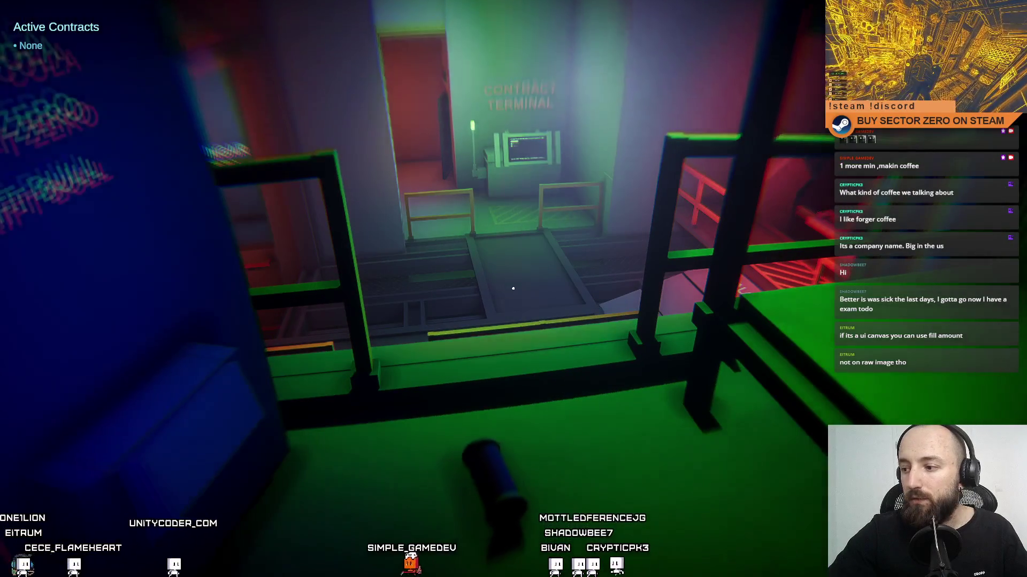
pyautogui.press('w')
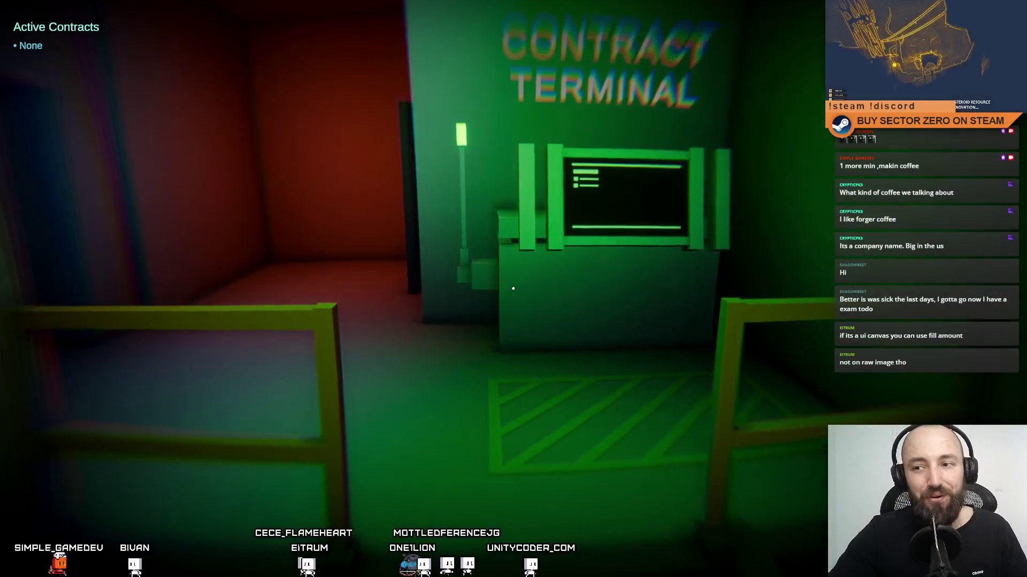
# Step: Leave fullscreen, pause the game, and stop play mode
pyautogui.press('F11')
pyautogui.press('Escape')
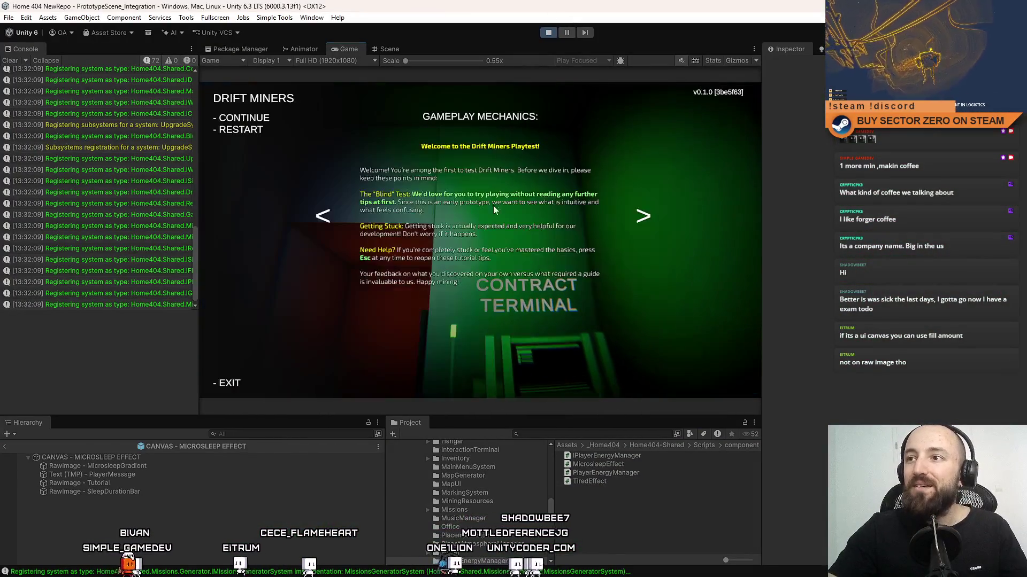
pyautogui.hotkey('ctrl', 'p')
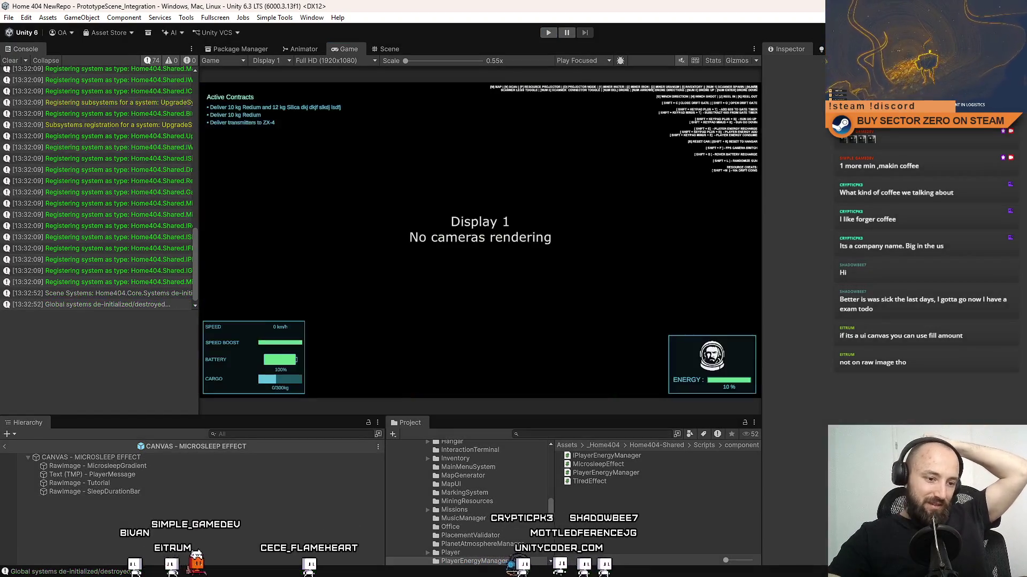
pyautogui.hotkey('alt', 'Tab')
# Step: Pass _microsleepDuration to UpdateSleepDurationBarSize instead of _displayTutorialCurrentAlpha, then return to Unity
pyautogui.scroll(14, 376, 377)
pyautogui.doubleClick(337, 335)
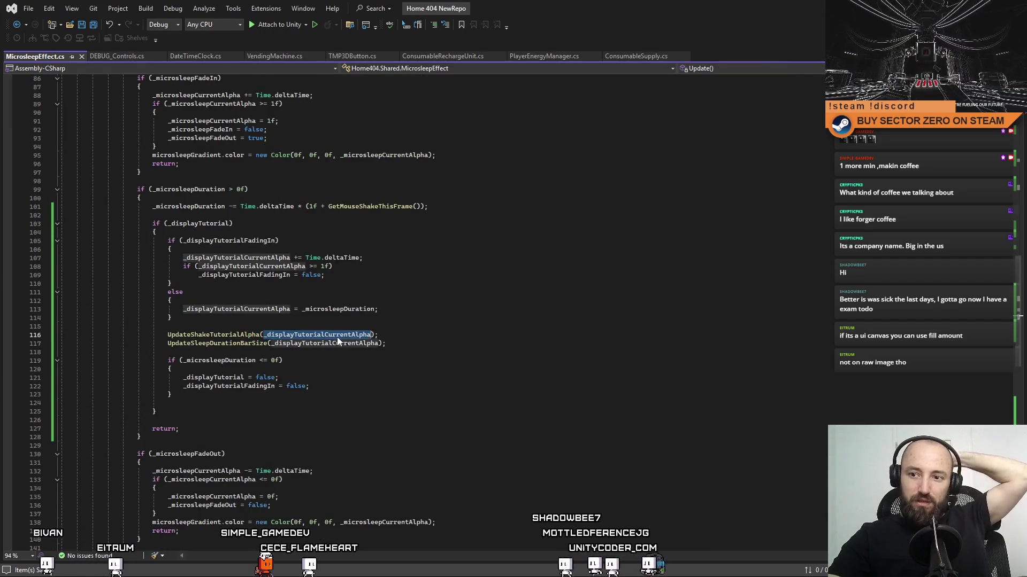
pyautogui.scroll(1, 389, 374)
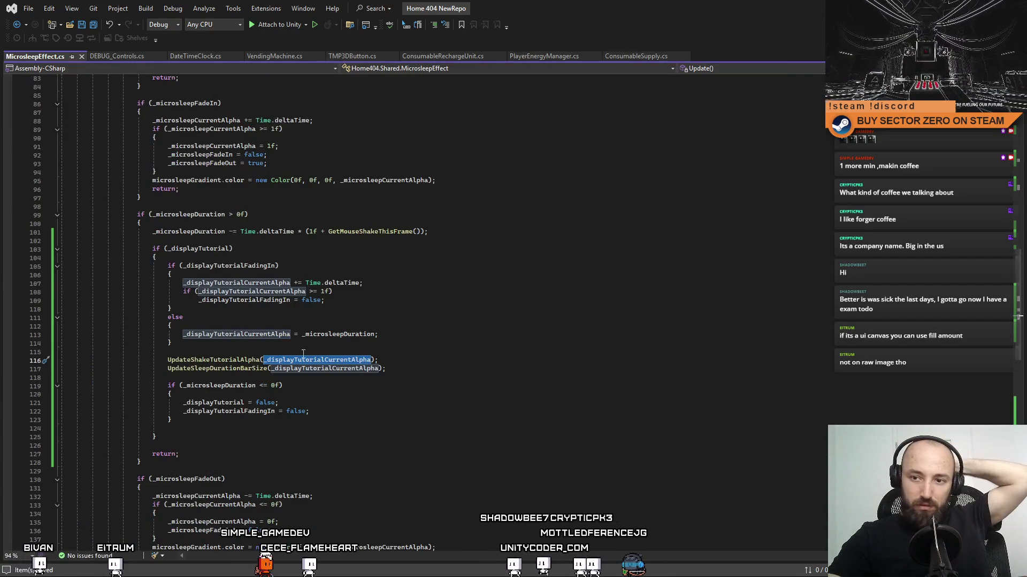
pyautogui.doubleClick(203, 215)
pyautogui.hotkey('ctrl', 'c')
pyautogui.doubleClick(324, 369)
pyautogui.hotkey('ctrl', 'v')
pyautogui.click(435, 421)
pyautogui.click(440, 458)
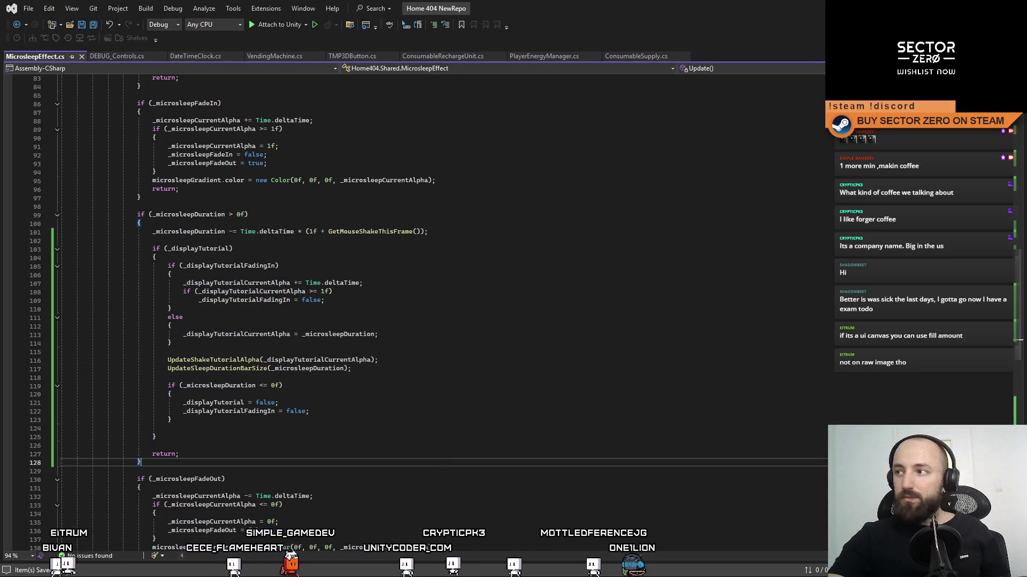
pyautogui.hotkey('alt', 'Tab')
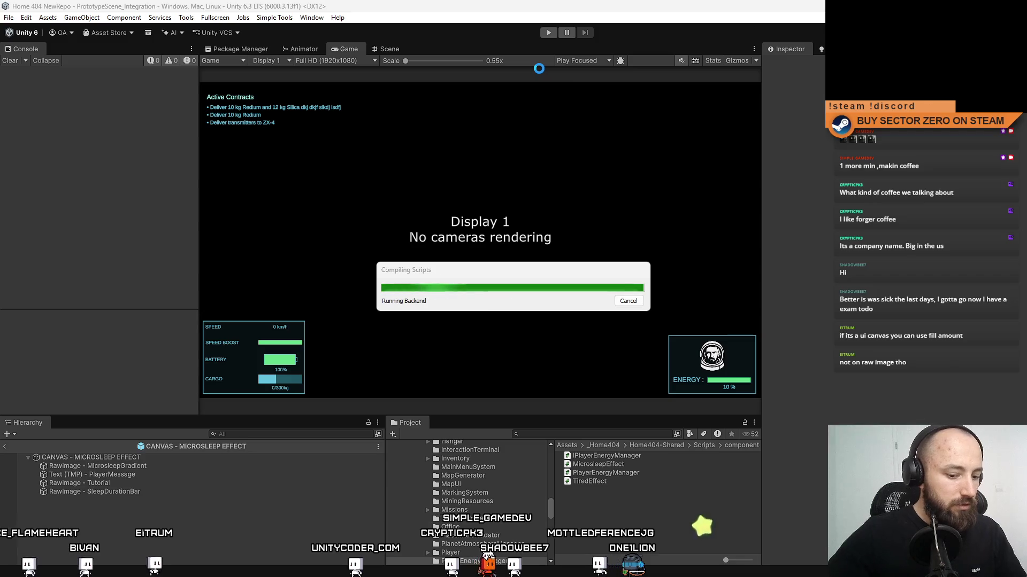
# Step: Enter play mode, start the game from the Drift Miners menu, and go fullscreen
pyautogui.click(548, 33)
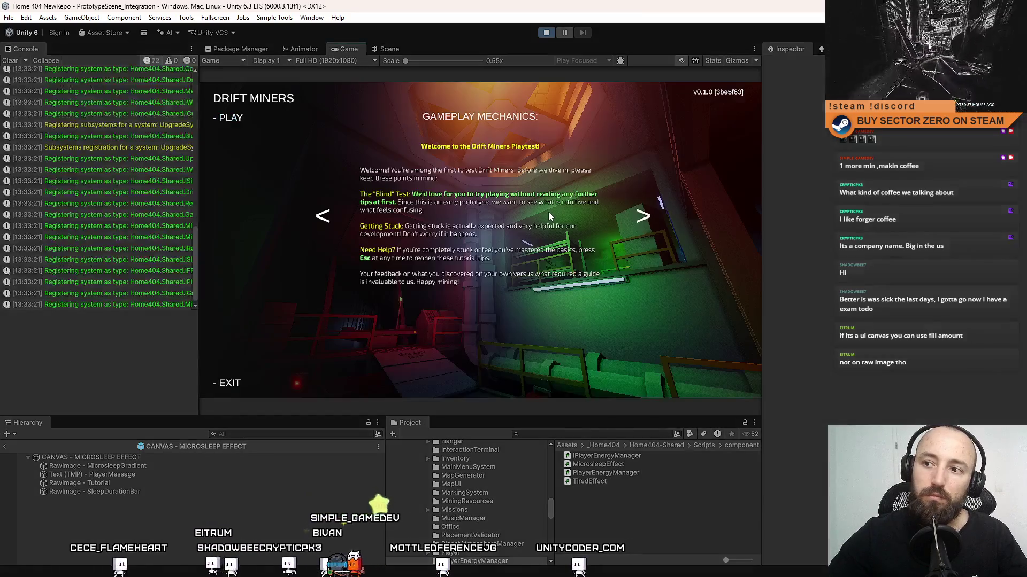
pyautogui.click(267, 121)
pyautogui.press('F10')
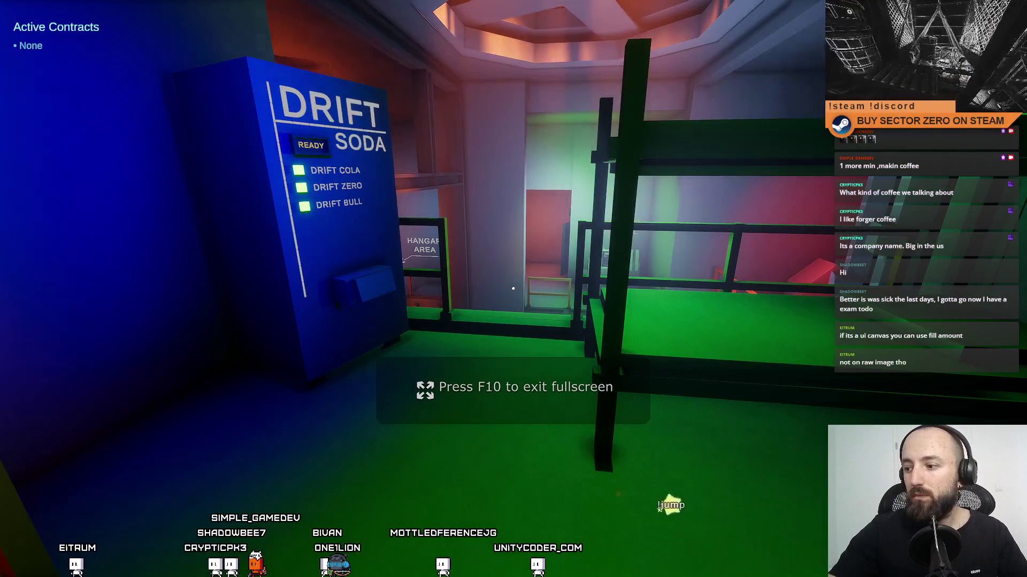
# Step: Walk past the Drift Soda machine to the contract terminal, watching the duration bar shrink during a microsleep, then pause
pyautogui.press('w')
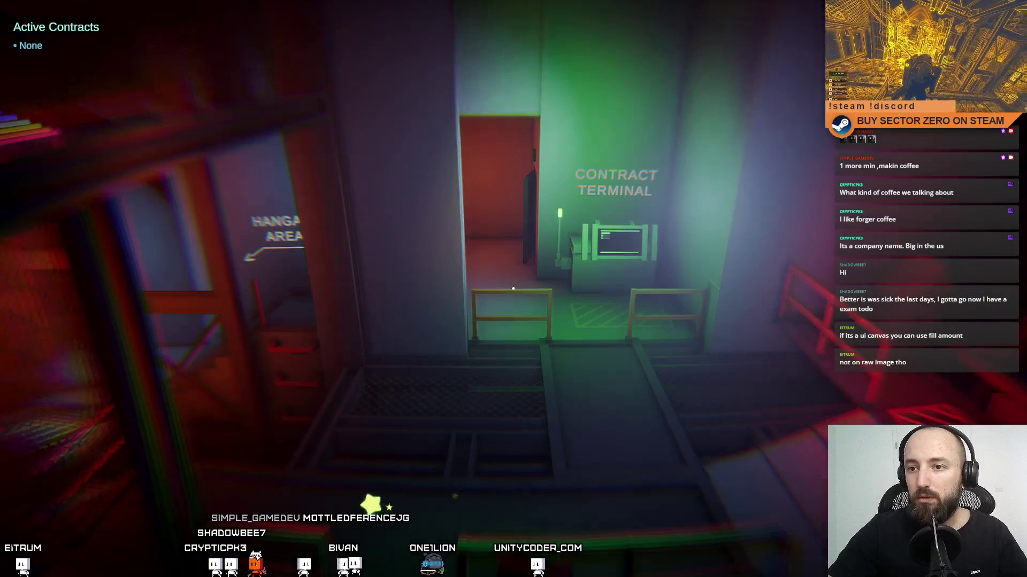
pyautogui.press('w')
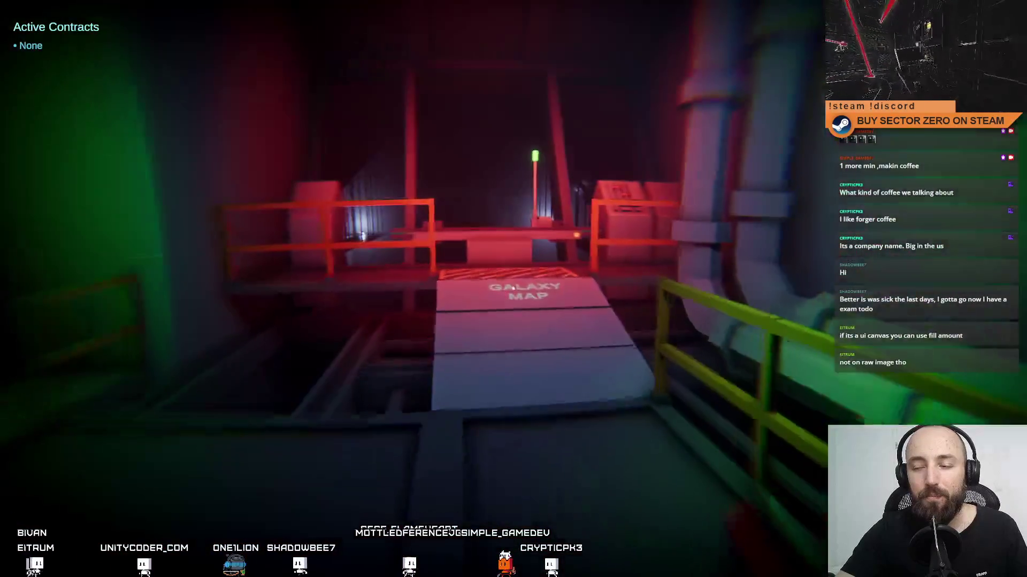
pyautogui.press('Escape')
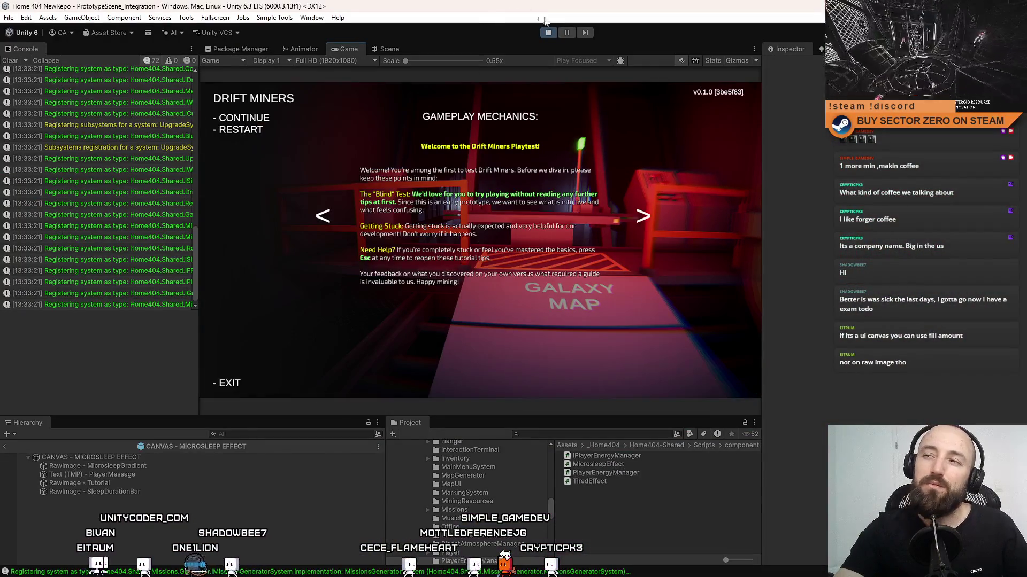
# Step: Stop play mode and inspect the tutorial duration in CANVAS - MICROSLEEP EFFECT's Microsleep Effect component
pyautogui.click(549, 32)
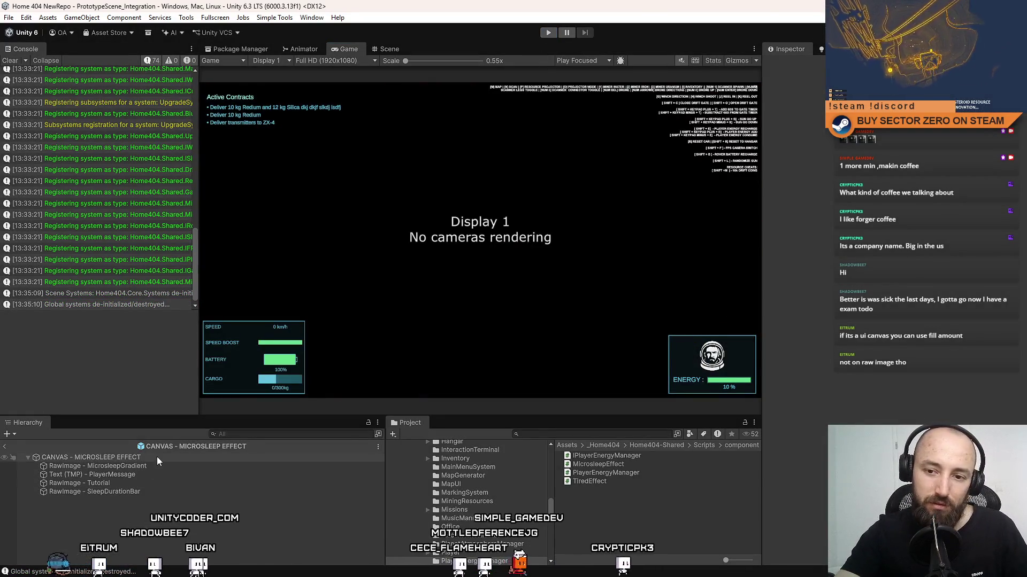
pyautogui.click(107, 458)
pyautogui.scroll(-3, 1023, 142)
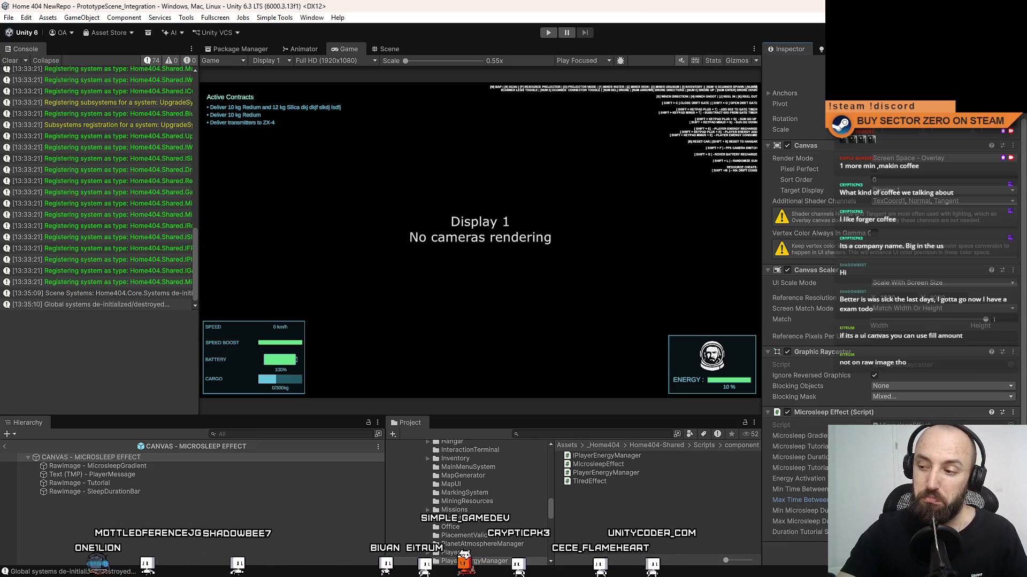
pyautogui.click(909, 532)
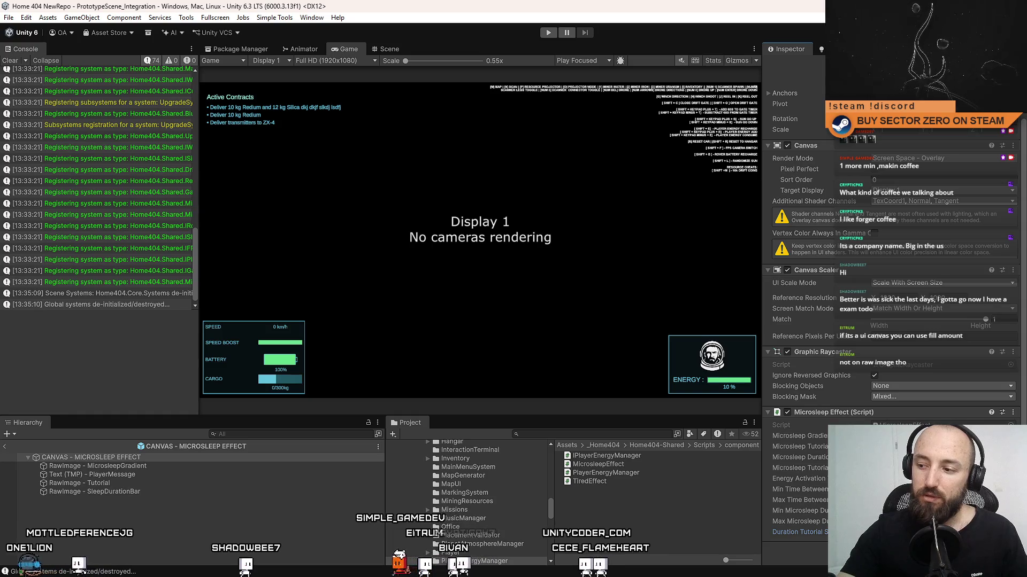
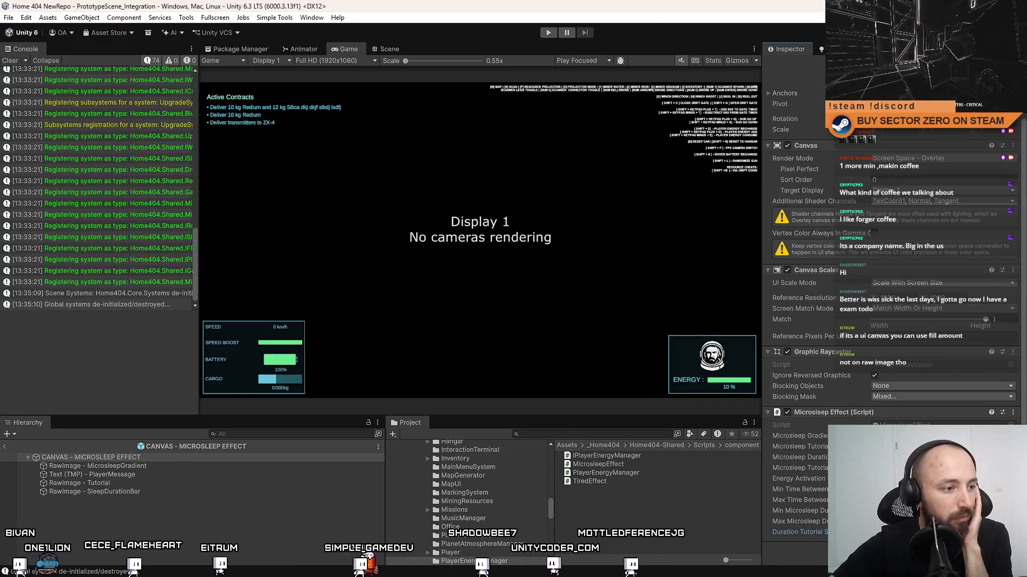
# Step: Switch to Visual Studio and scroll through MicrosleepEffect.cs's Update microsleep duration logic
pyautogui.hotkey('alt', 'Tab')
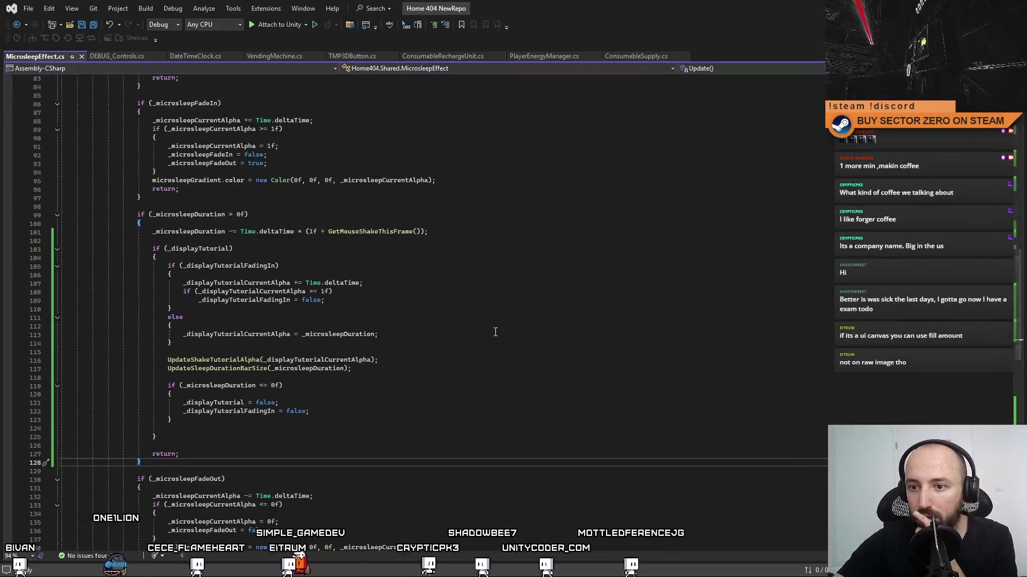
pyautogui.scroll(-4, 416, 349)
pyautogui.scroll(4, 495, 332)
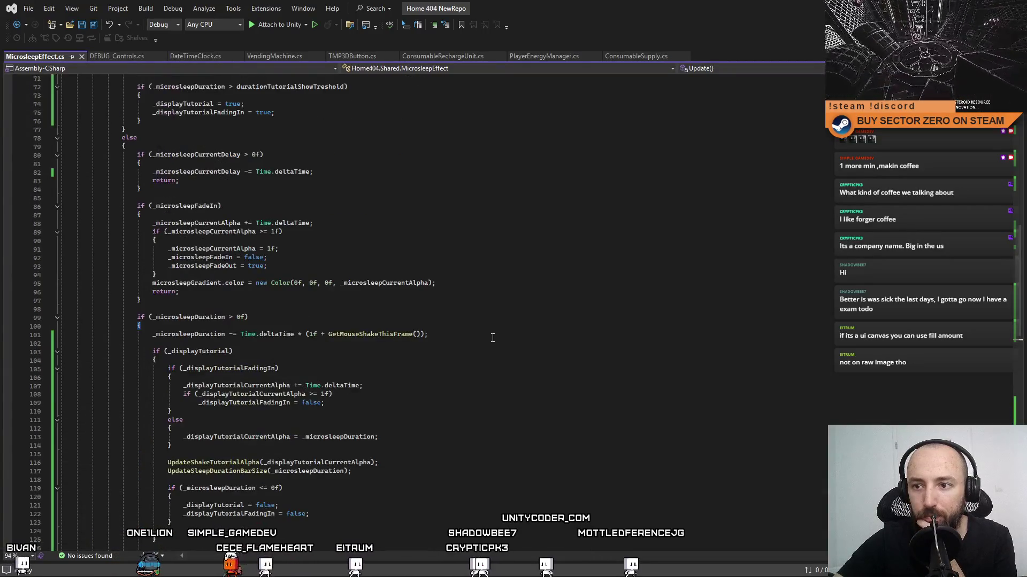
pyautogui.scroll(-15, 496, 332)
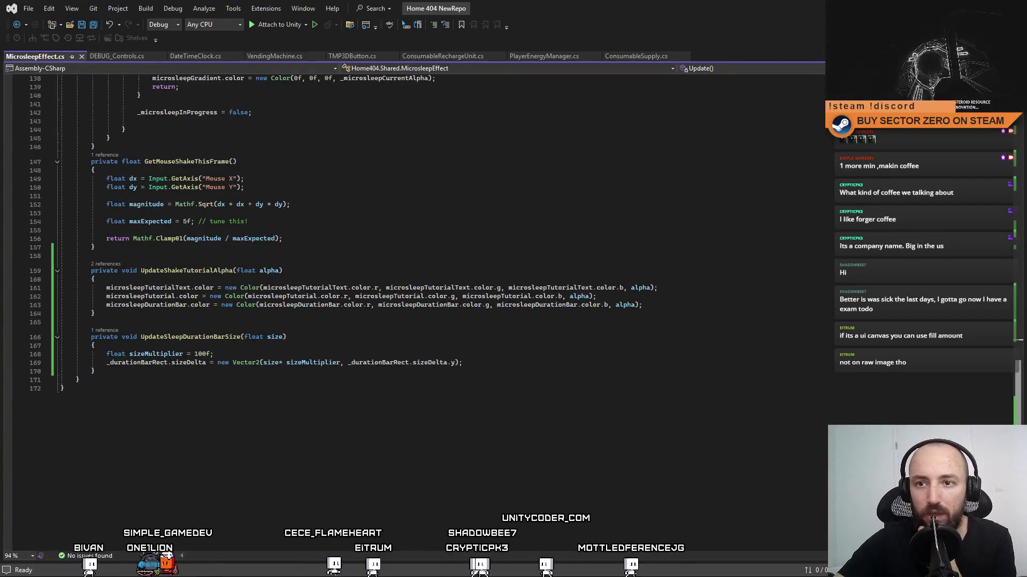
pyautogui.scroll(2, 495, 332)
pyautogui.scroll(3, 1016, 420)
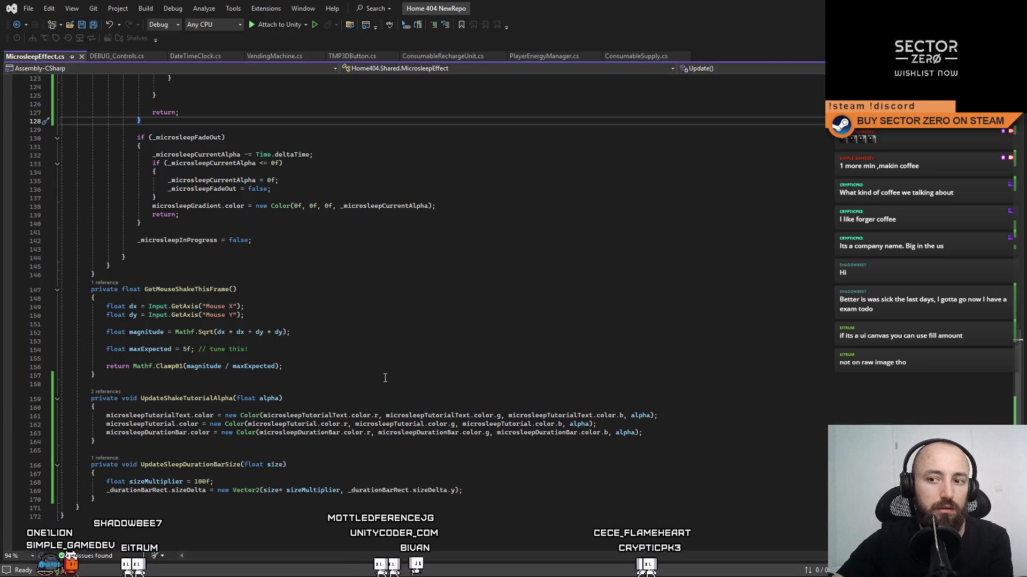
# Step: Inspect the mouse-shake return line and the GetMouseShakeThisFrame call in the countdown
pyautogui.click(287, 366)
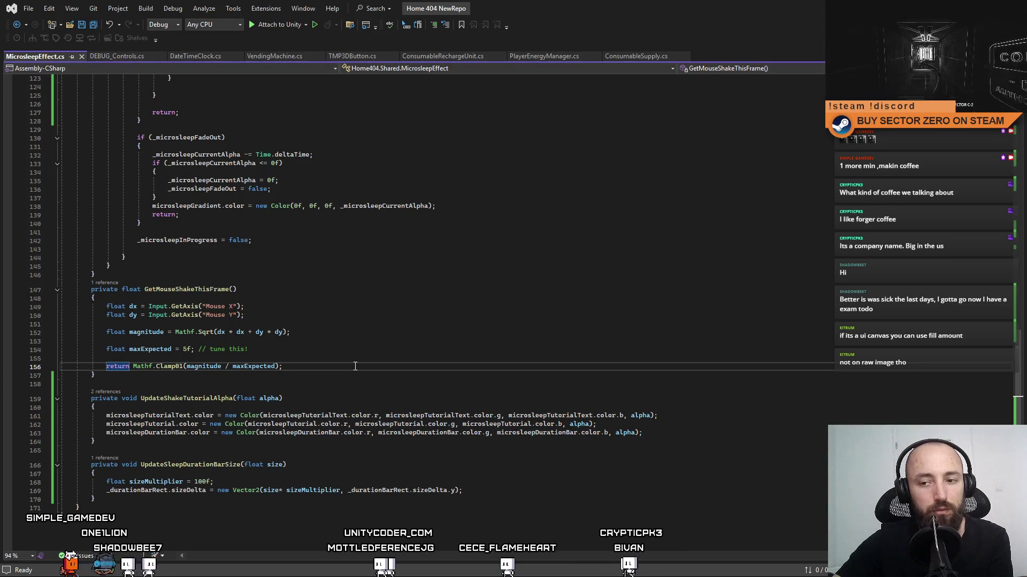
pyautogui.moveTo(1020, 395)
pyautogui.mouseDown()
pyautogui.moveTo(999, 265)
pyautogui.moveTo(974, 219)
pyautogui.moveTo(962, 393)
pyautogui.moveTo(950, 316)
pyautogui.moveTo(512, 391)
pyautogui.mouseUp()
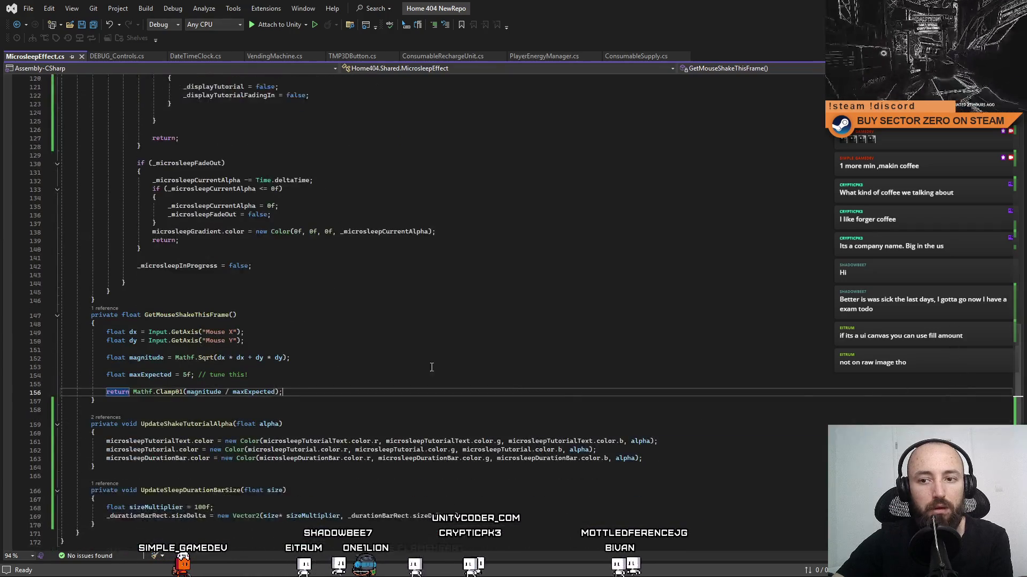
pyautogui.click(190, 315)
pyautogui.scroll(10, 323, 265)
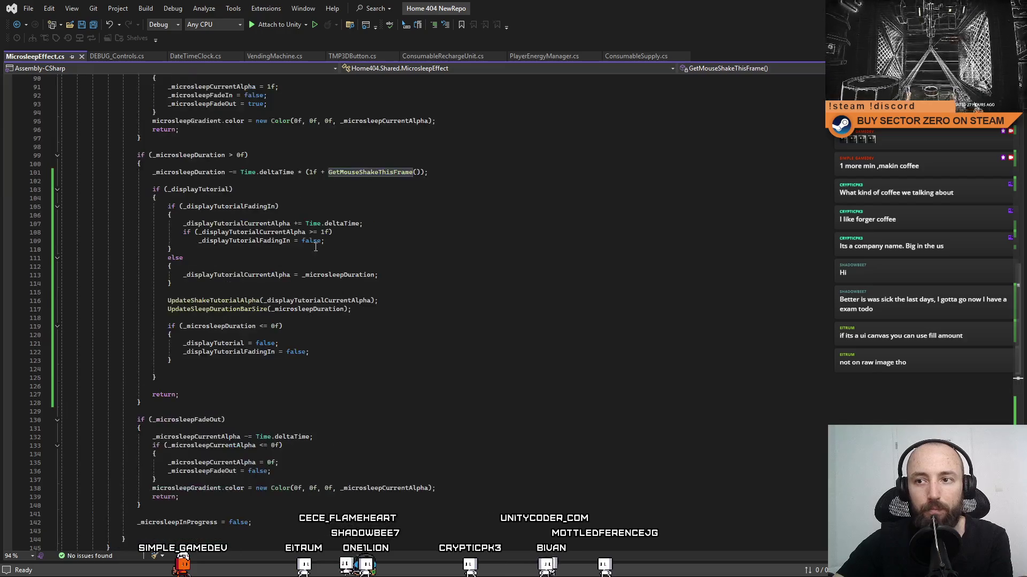
pyautogui.scroll(2, 318, 260)
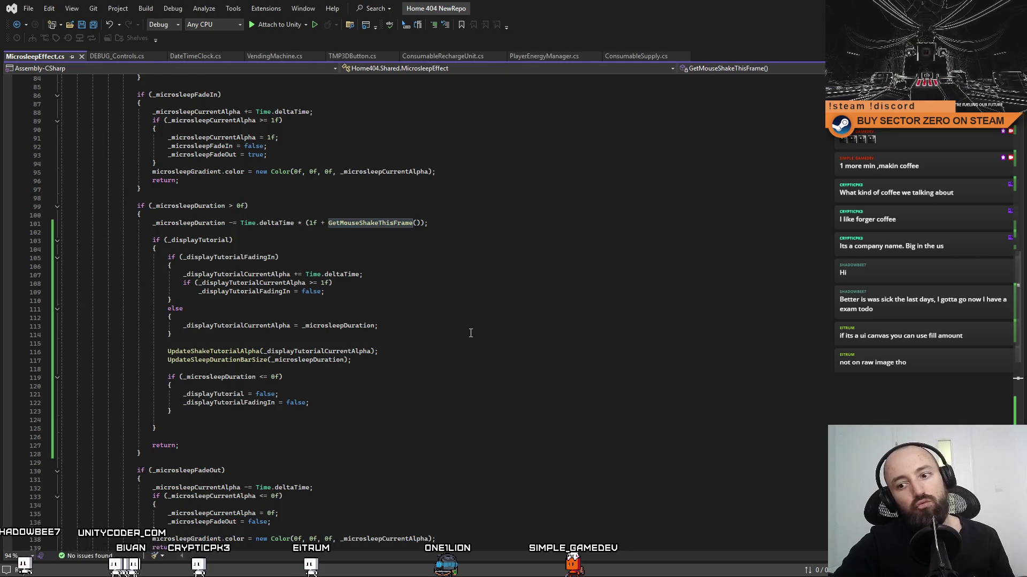
# Step: Jump to GetMouseShakeThisFrame, try maxExpected at 4f, restore it to 5f, and save
pyautogui.press('F12')
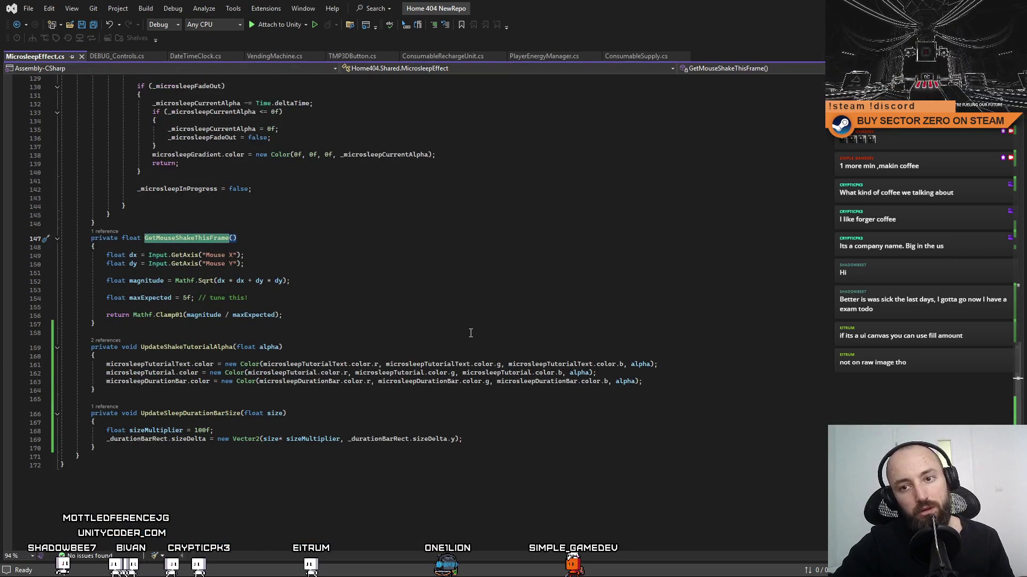
pyautogui.click(438, 318)
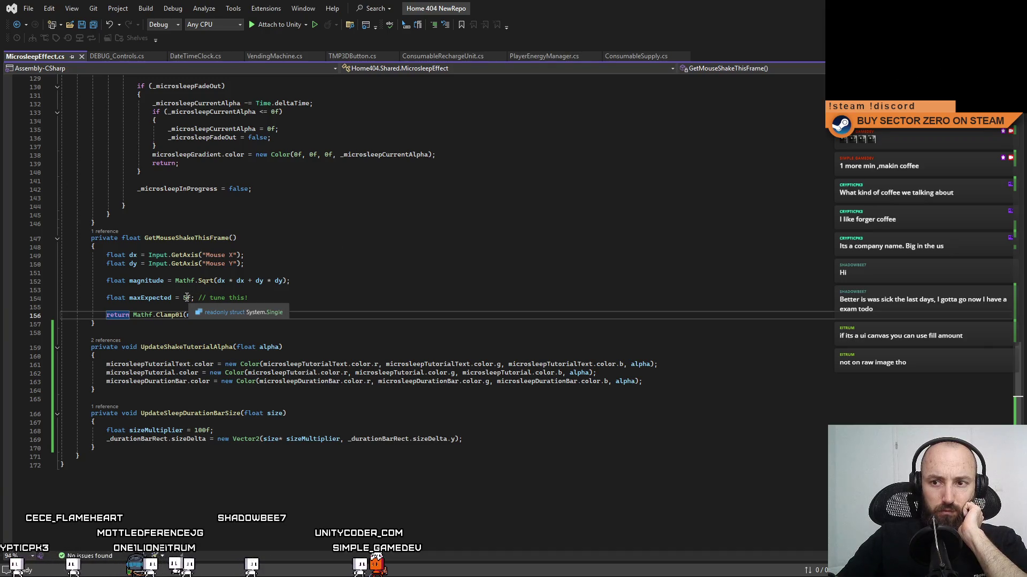
pyautogui.click(152, 300)
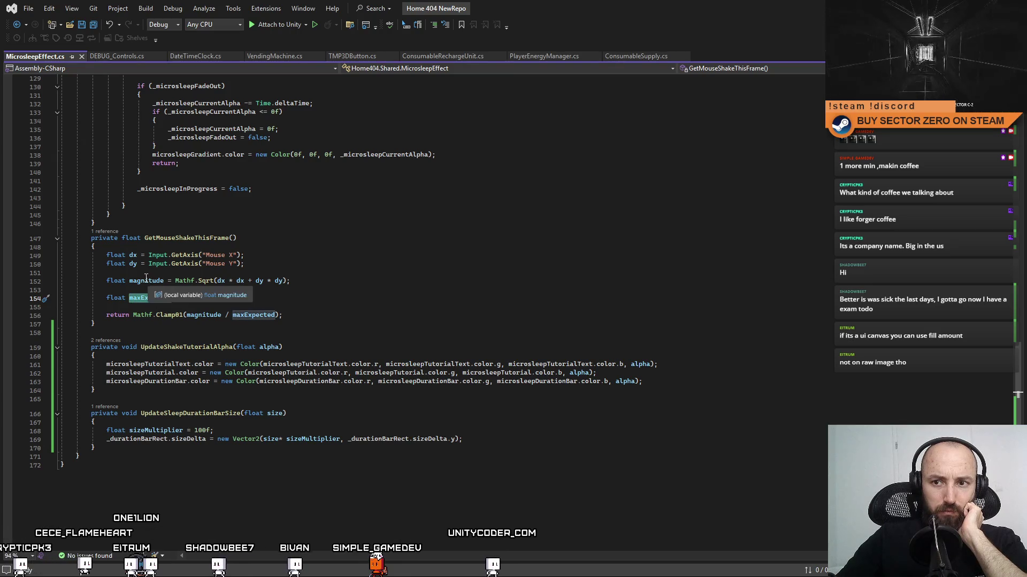
pyautogui.click(188, 299)
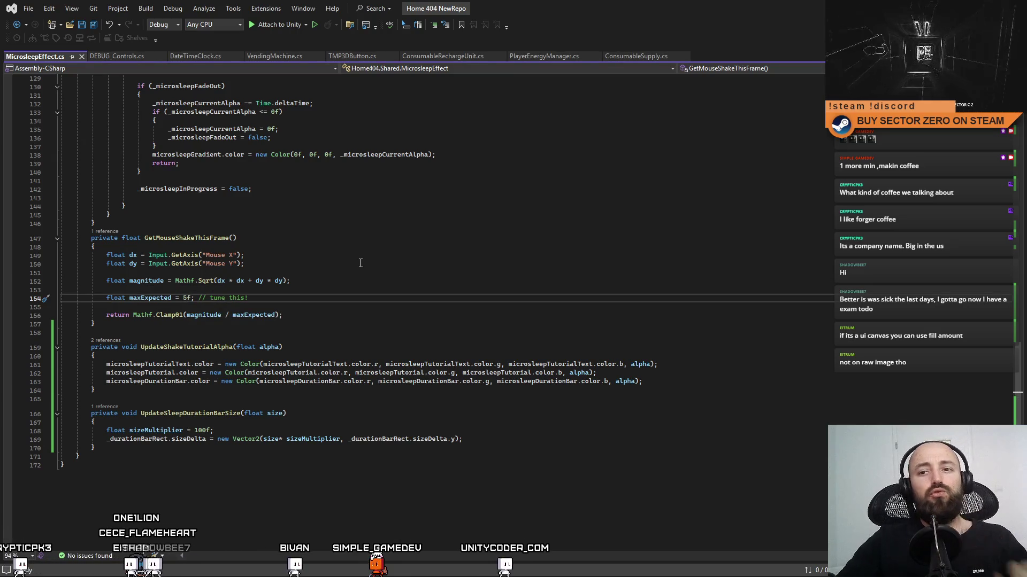
pyautogui.write('4')
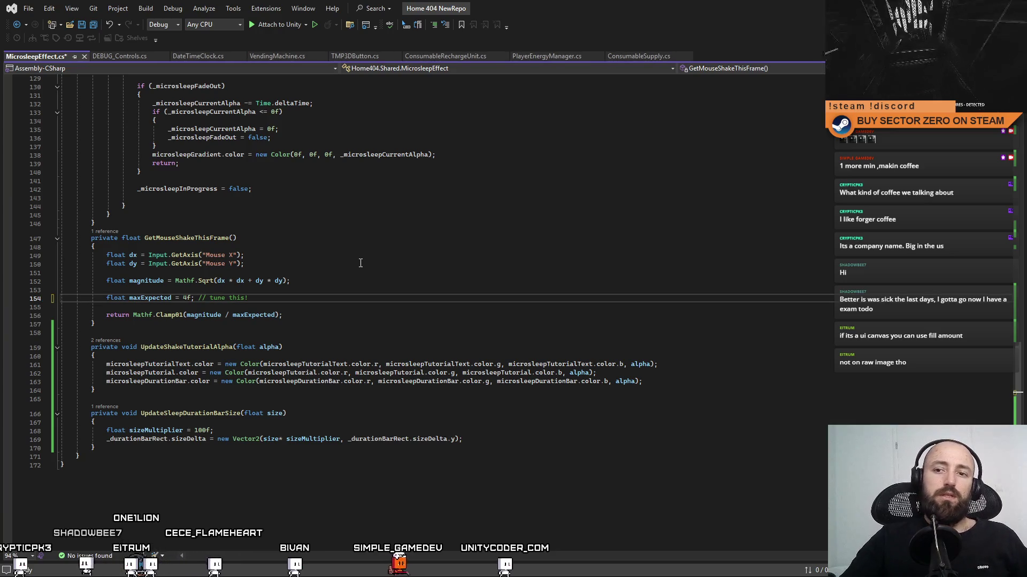
pyautogui.click(362, 263)
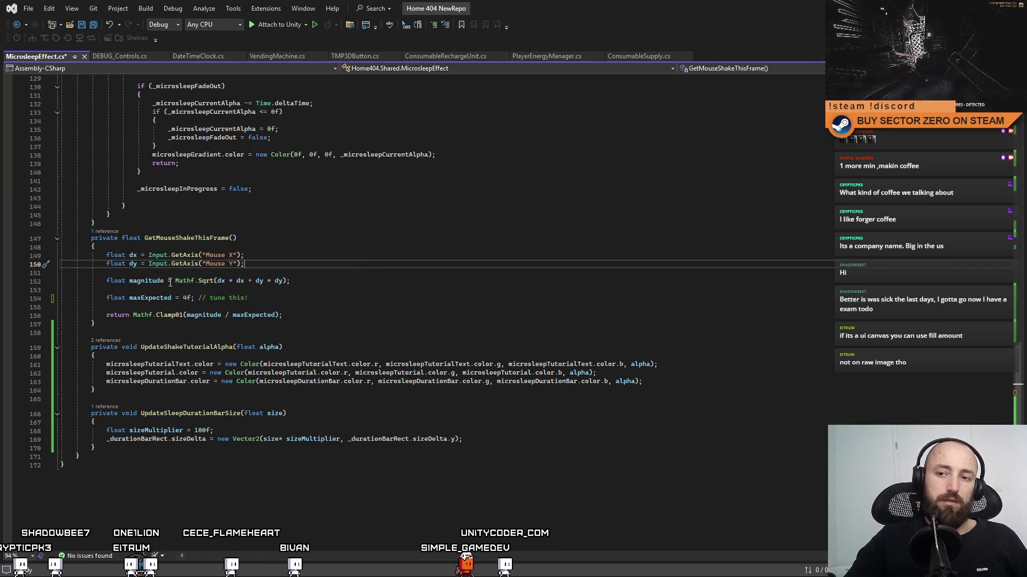
pyautogui.click(183, 295)
pyautogui.press('Delete')
pyautogui.write('5')
pyautogui.hotkey('ctrl', 's')
# Step: Try a multiplier on the shake return value, then remove it
pyautogui.click(289, 299)
pyautogui.press('Down')
pyautogui.press('Down')
pyautogui.press('Home')
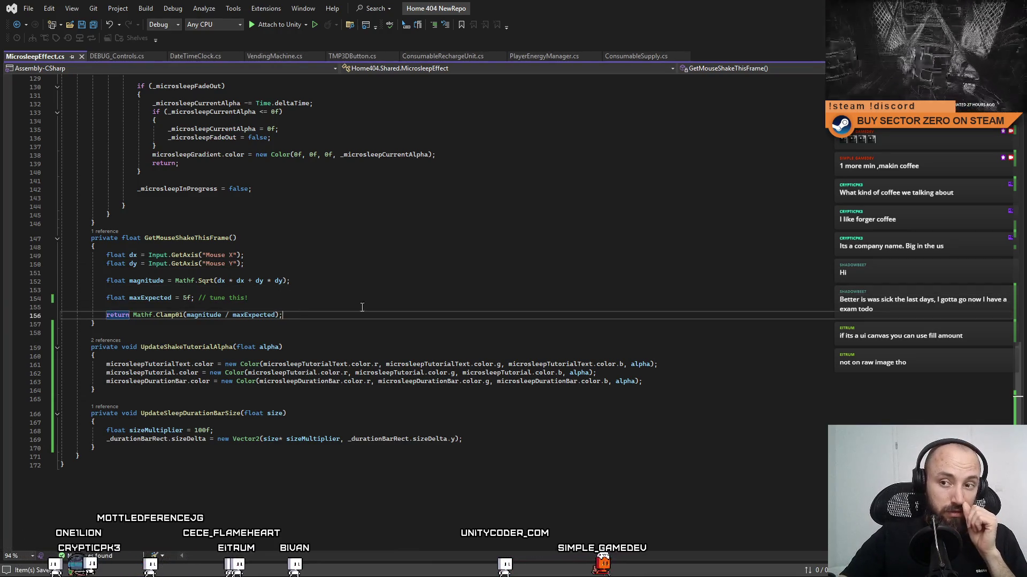
pyautogui.write('*')
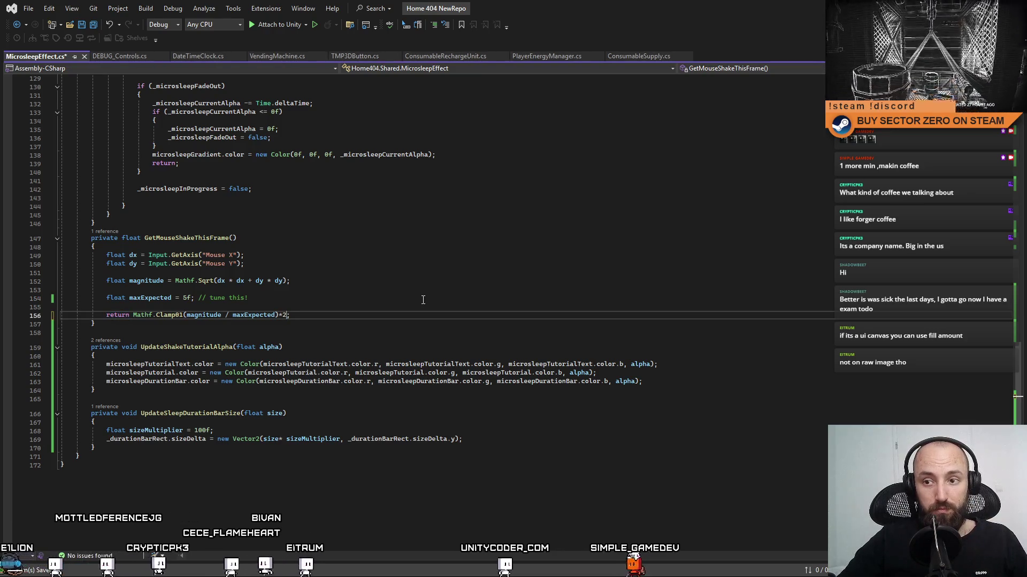
pyautogui.press('BackSpace')
pyautogui.press('BackSpace')
pyautogui.press('BackSpace')
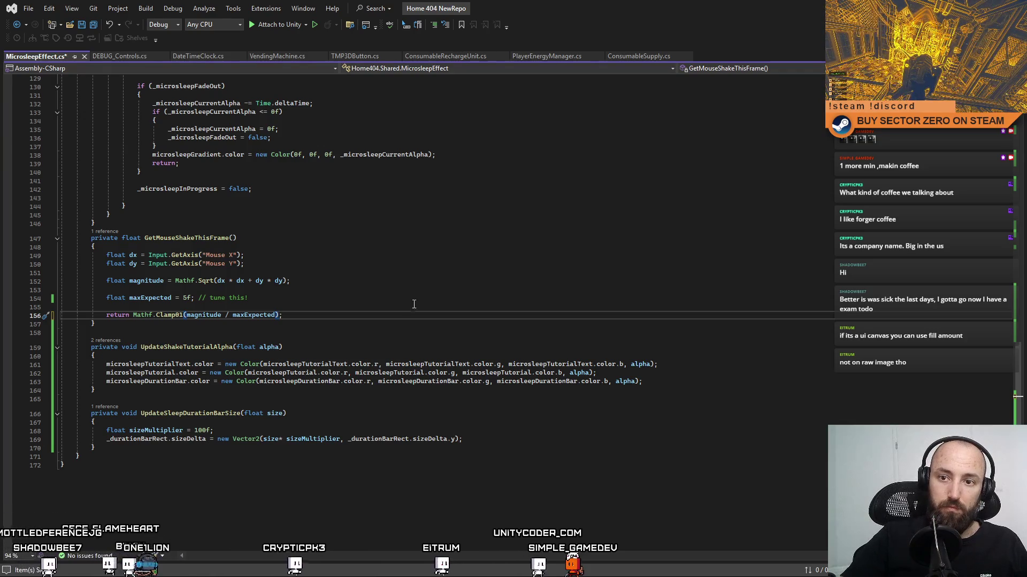
# Step: Start a float declaration at the top of the method, then delete it and the extra blank lines
pyautogui.click(362, 244)
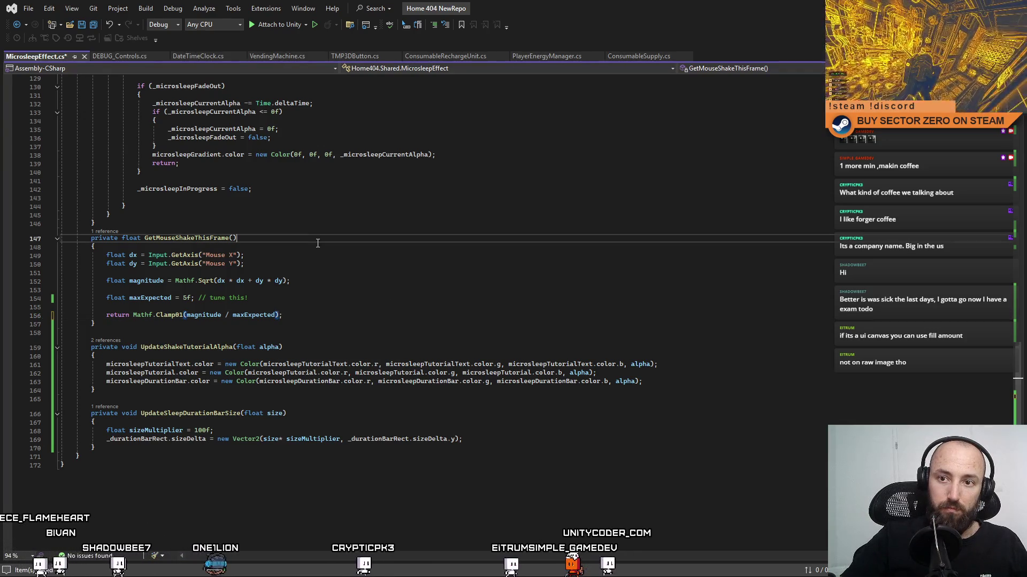
pyautogui.press('Return')
pyautogui.press('Return')
pyautogui.press('Up')
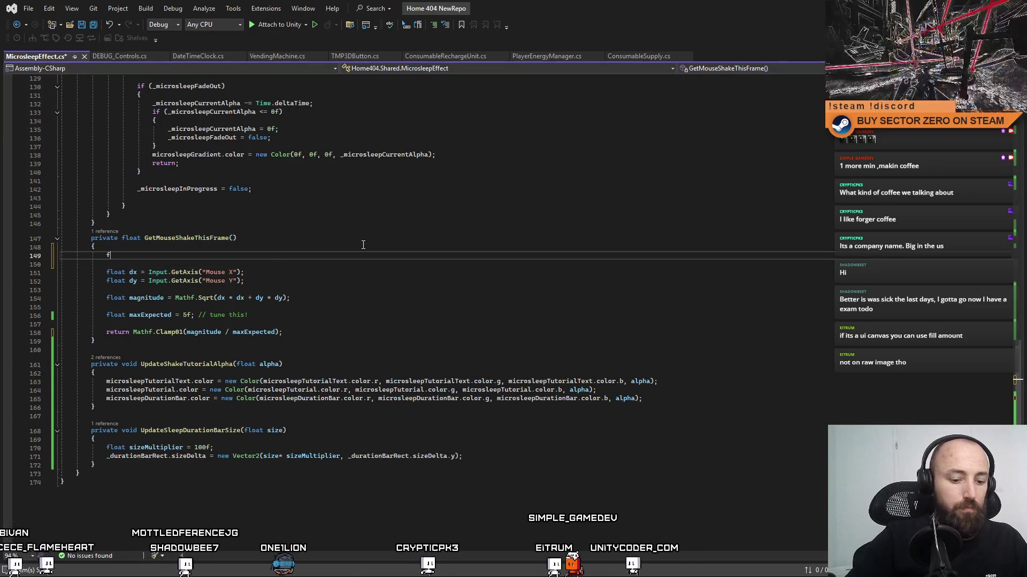
pyautogui.write('float')
pyautogui.press('BackSpace')
pyautogui.press('BackSpace')
pyautogui.press('BackSpace')
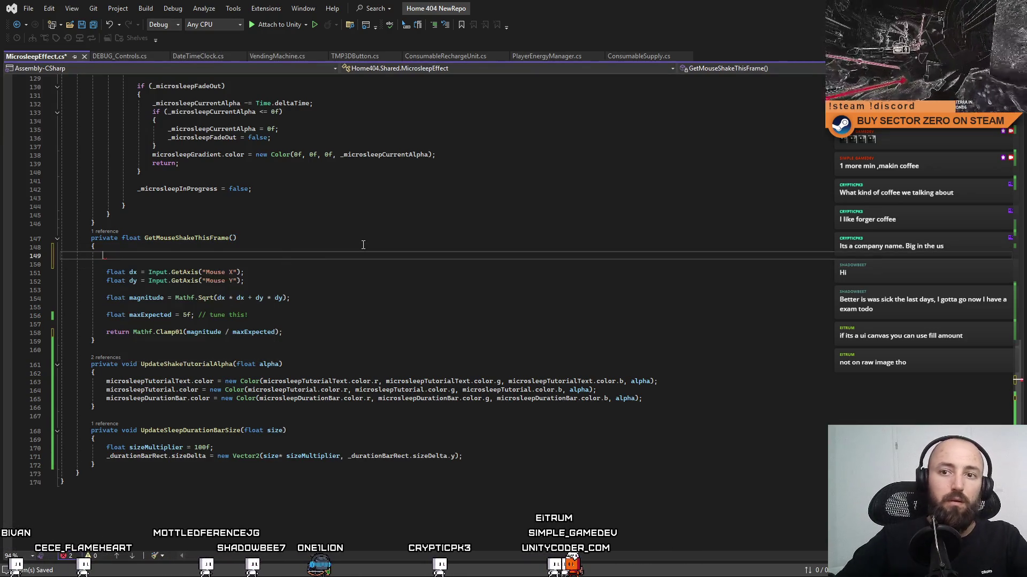
pyautogui.click(40, 257)
pyautogui.press('Delete')
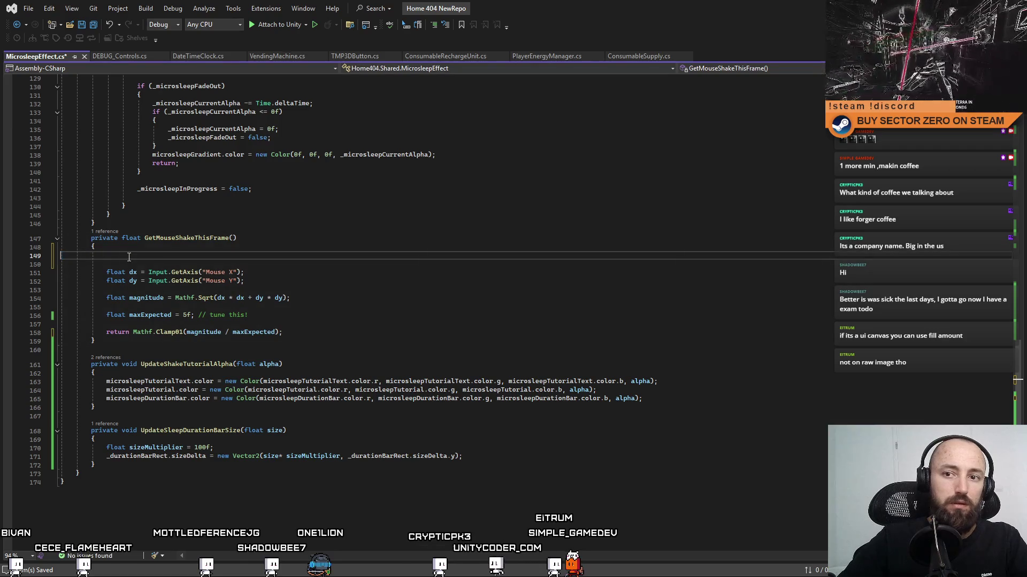
pyautogui.click(40, 256)
pyautogui.press('Delete')
pyautogui.moveTo(1022, 376)
pyautogui.mouseDown()
pyautogui.moveTo(1001, 204)
pyautogui.moveTo(997, 236)
pyautogui.mouseUp()
# Step: Multiply the GetMouseShakeThisFrame() term in the countdown by 2f and save
pyautogui.click(431, 428)
pyautogui.press('Left')
pyautogui.press('Left')
pyautogui.write('*')
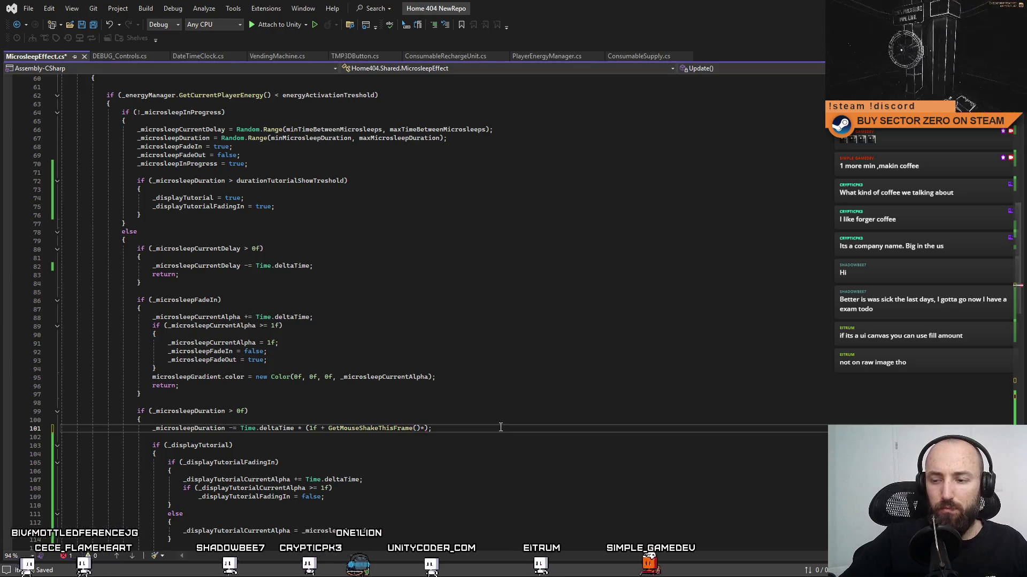
pyautogui.write('2f')
pyautogui.click(489, 454)
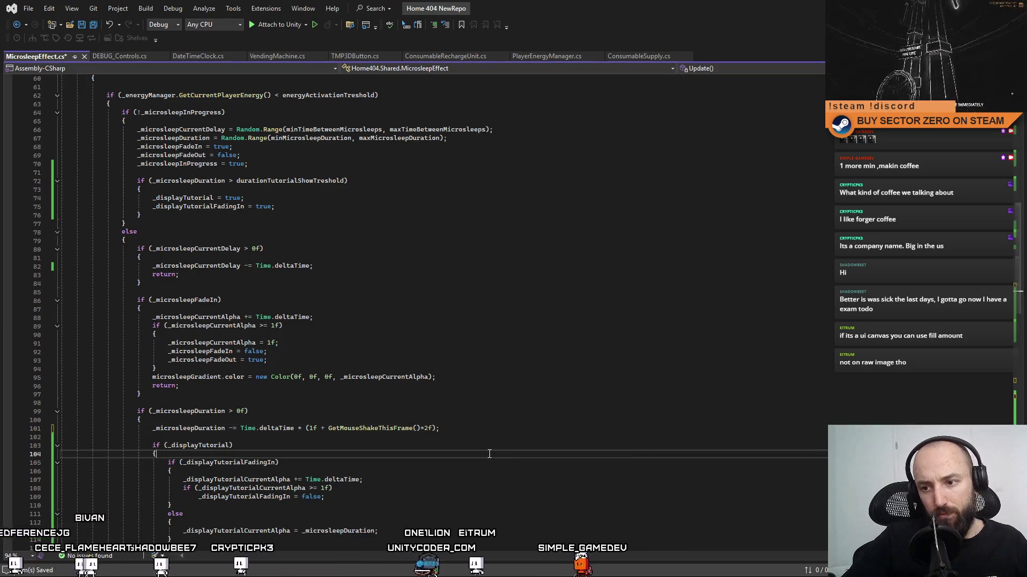
pyautogui.hotkey('ctrl', 's')
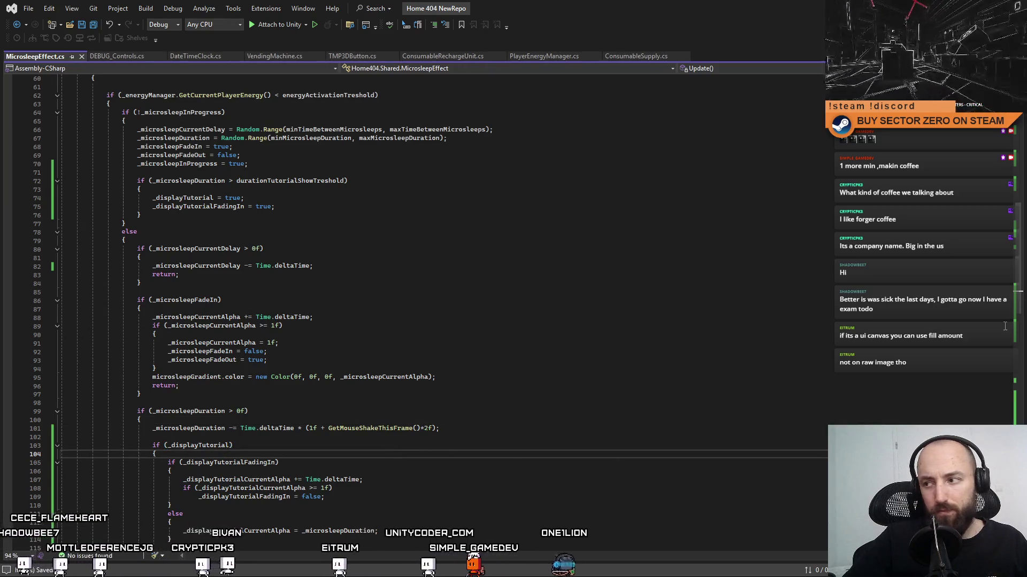
pyautogui.scroll(-10, 1020, 333)
pyautogui.scroll(4, 1020, 332)
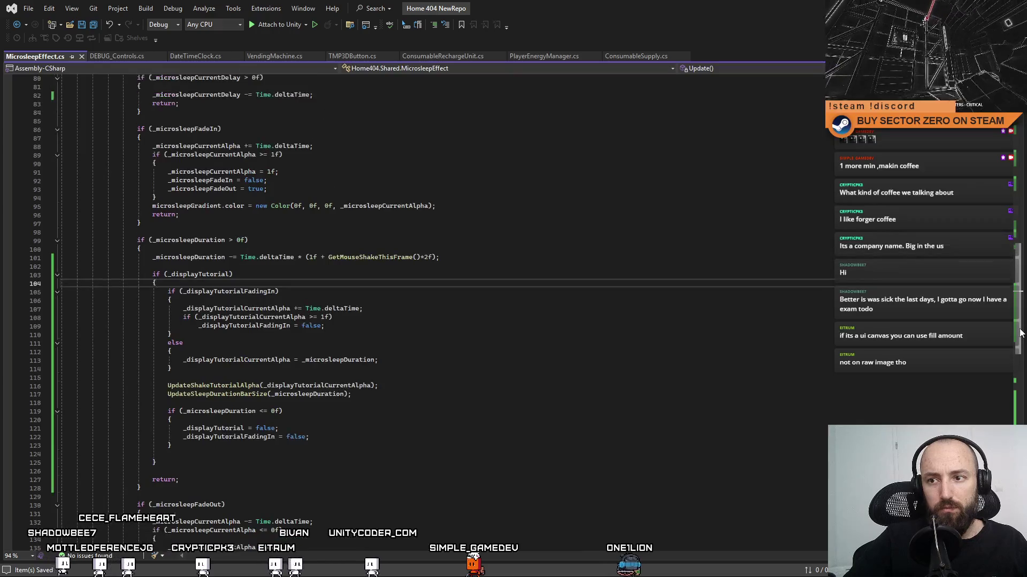
# Step: Declare a float mouseShakeMultiplier in the duration block and replace the 2f factor with it
pyautogui.click(189, 260)
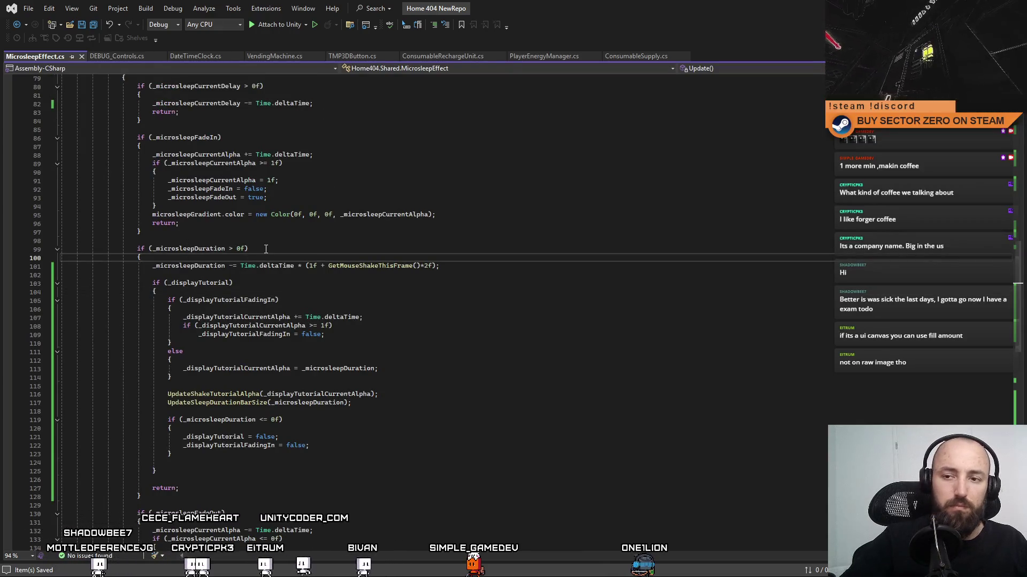
pyautogui.press('Return')
pyautogui.write('float mouseShake')
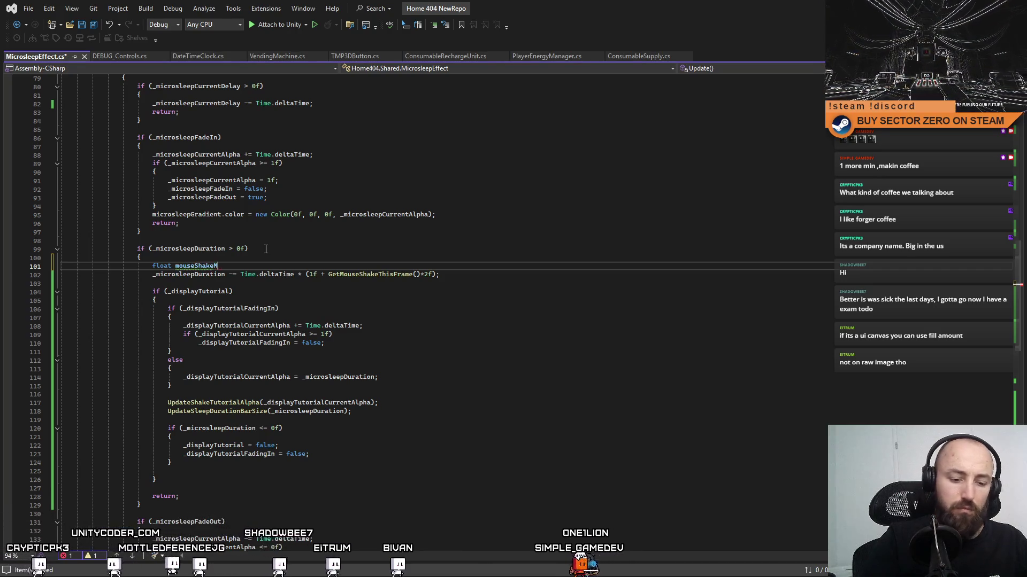
pyautogui.write('M')
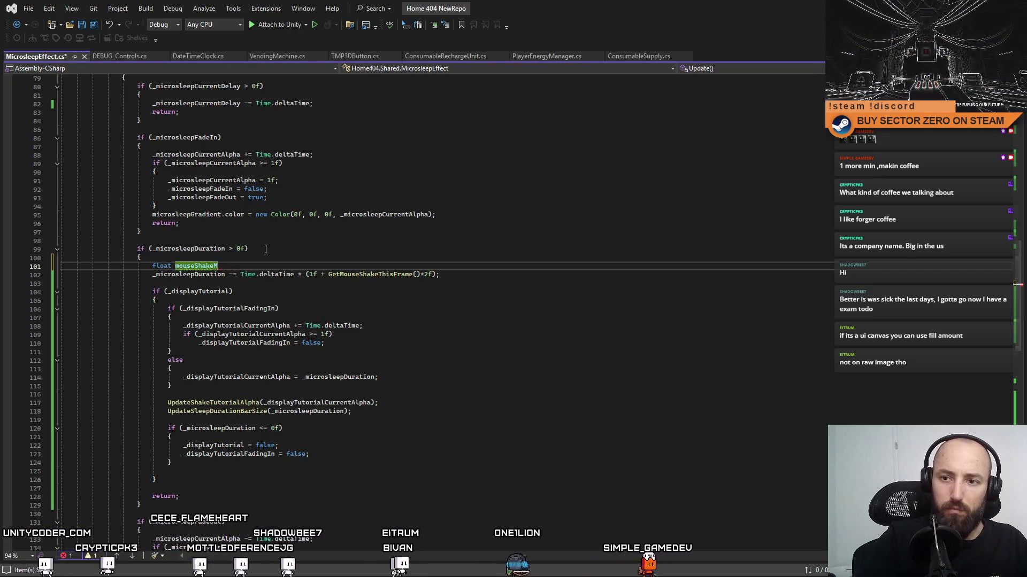
pyautogui.write('u')
pyautogui.press('BackSpace')
pyautogui.press('BackSpace')
pyautogui.write('Multiplier = 2f;')
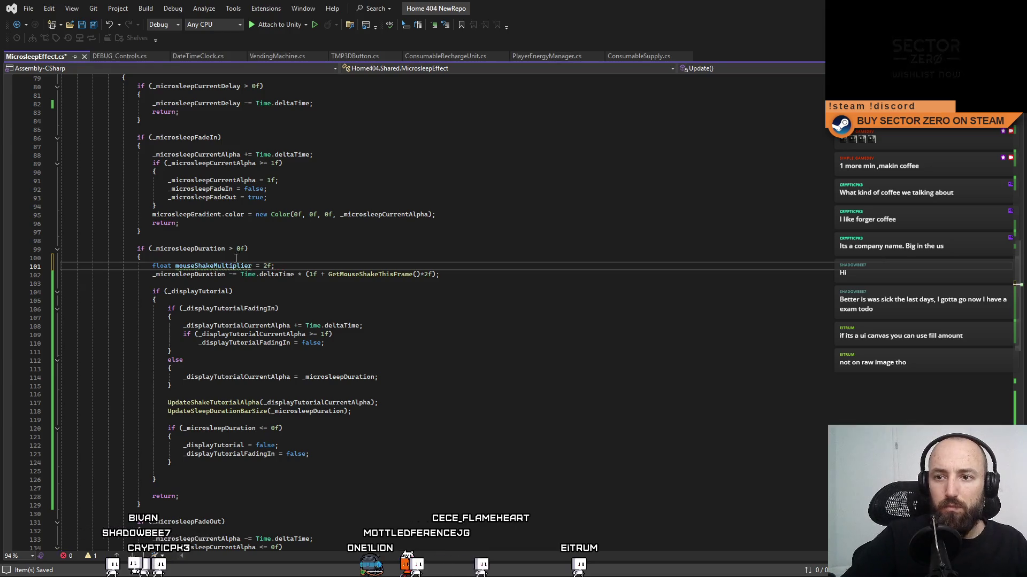
pyautogui.doubleClick(230, 267)
pyautogui.click(428, 276)
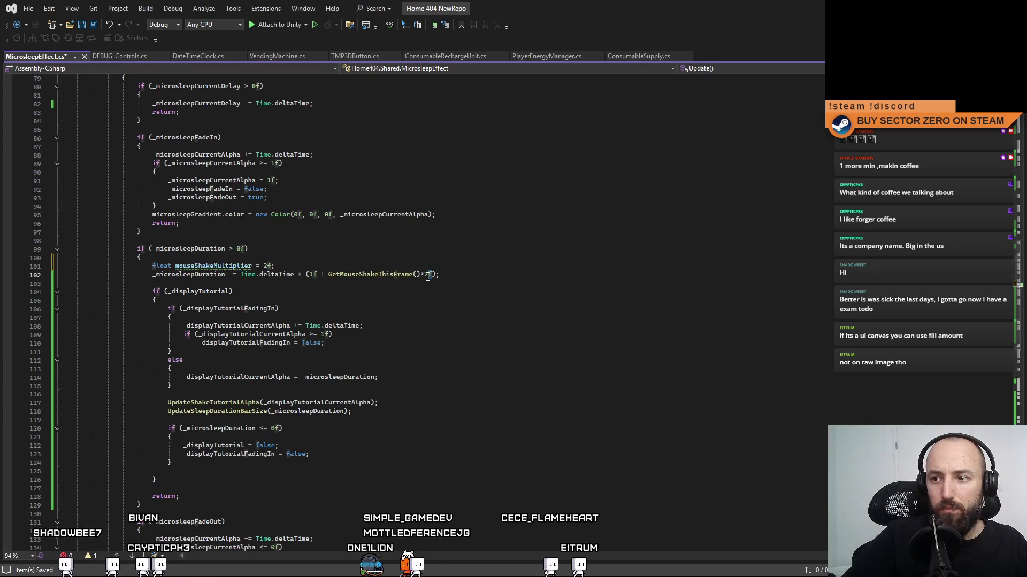
pyautogui.write('mouseShakeMultiplier')
pyautogui.hotkey('ctrl', 's')
# Step: Make mouseShakeMultiplier a const float on line 101, save, and return to Unity
pyautogui.click(533, 302)
pyautogui.click(534, 332)
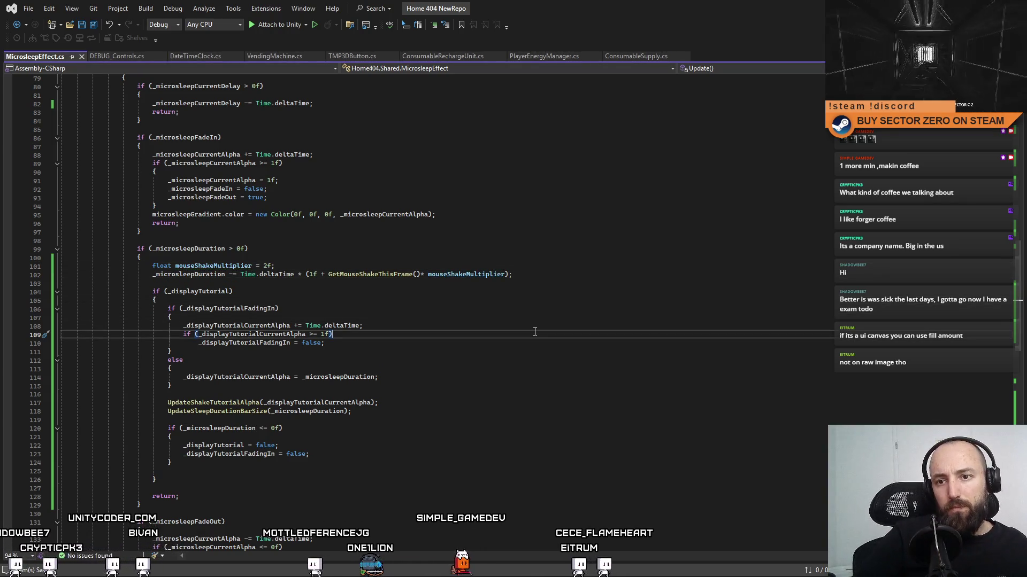
pyautogui.click(257, 267)
pyautogui.press('Home')
pyautogui.write('const')
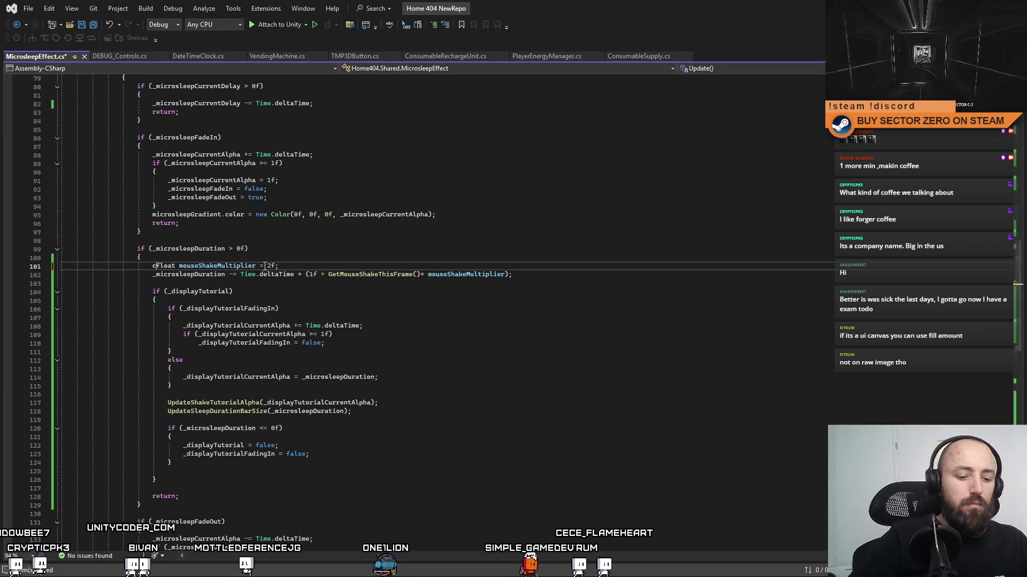
pyautogui.click(360, 249)
pyautogui.click(476, 337)
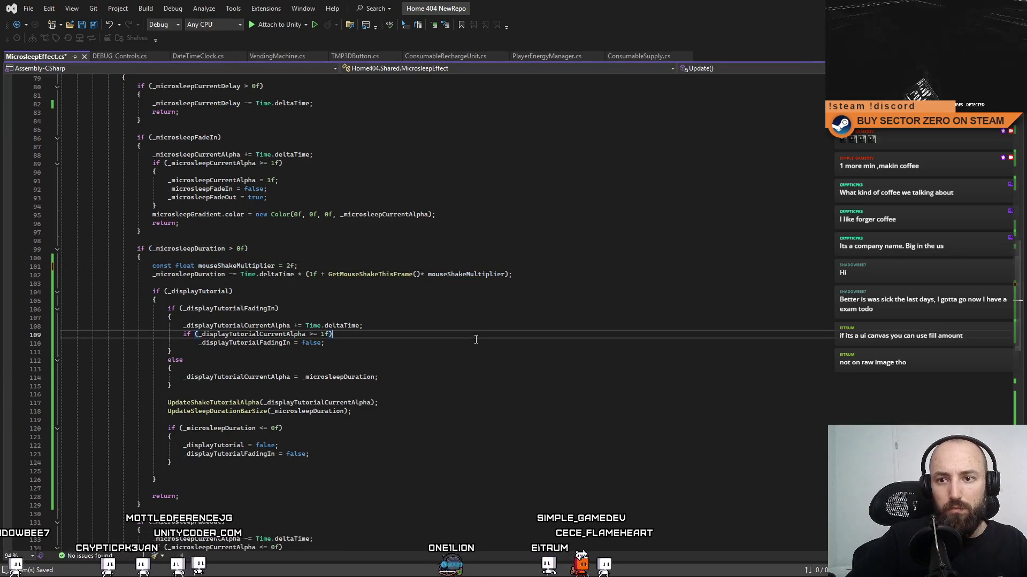
pyautogui.click(529, 310)
pyautogui.click(580, 369)
pyautogui.hotkey('ctrl', 's')
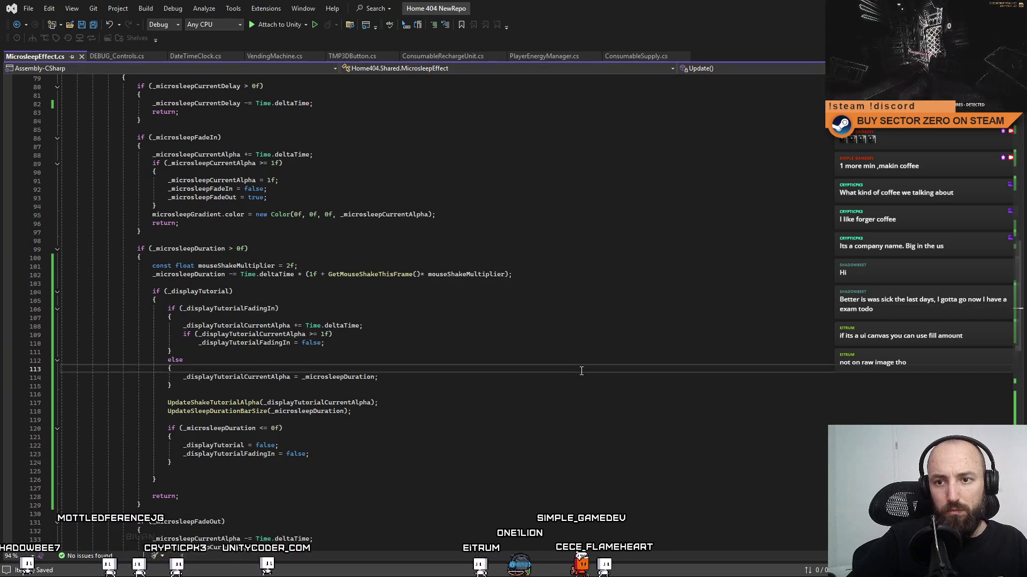
pyautogui.hotkey('alt', 'Tab')
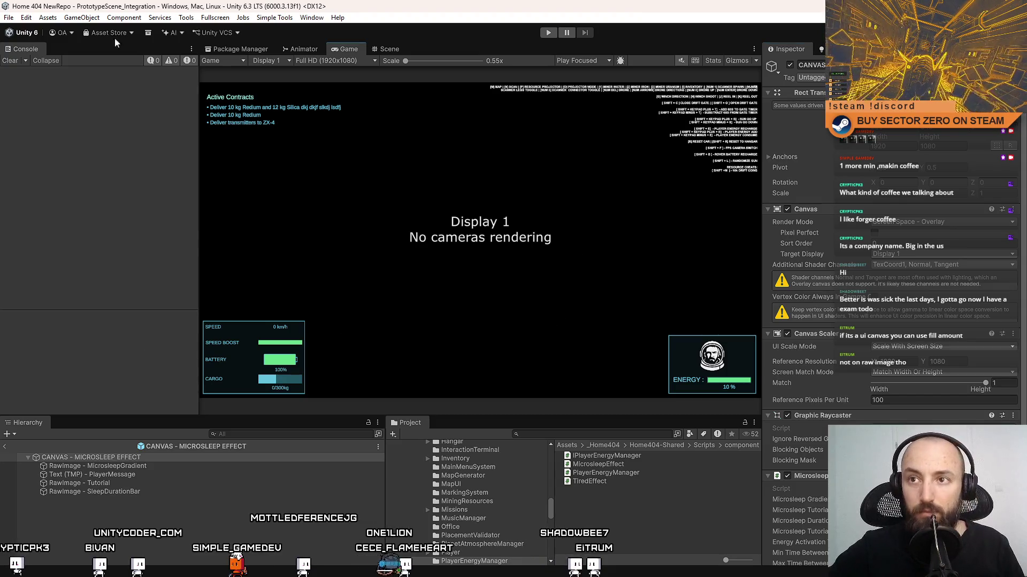
# Step: Enter Play mode, start playing, then pause with Esc to bring back the tutorial menu
pyautogui.click(549, 33)
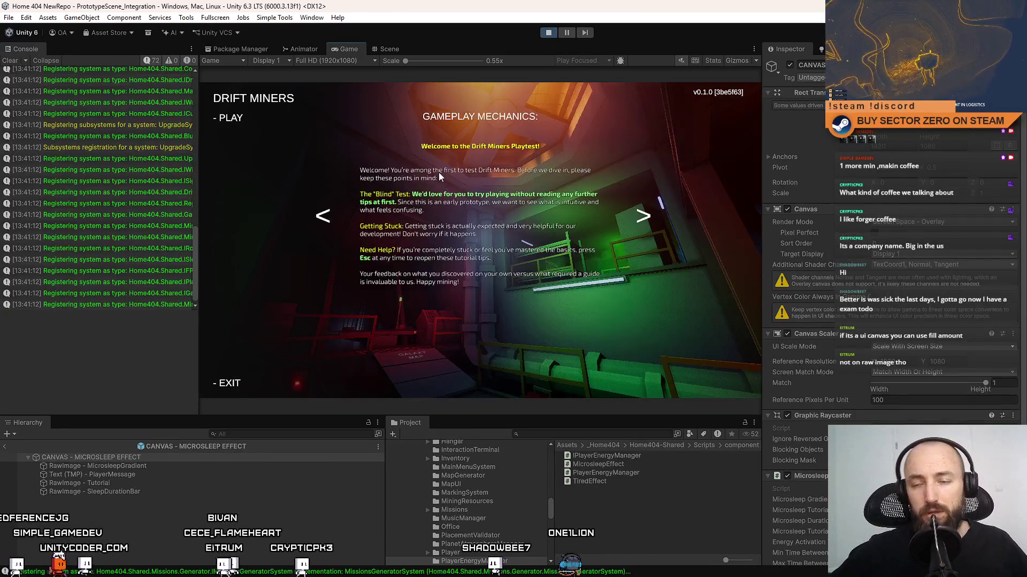
pyautogui.click(231, 117)
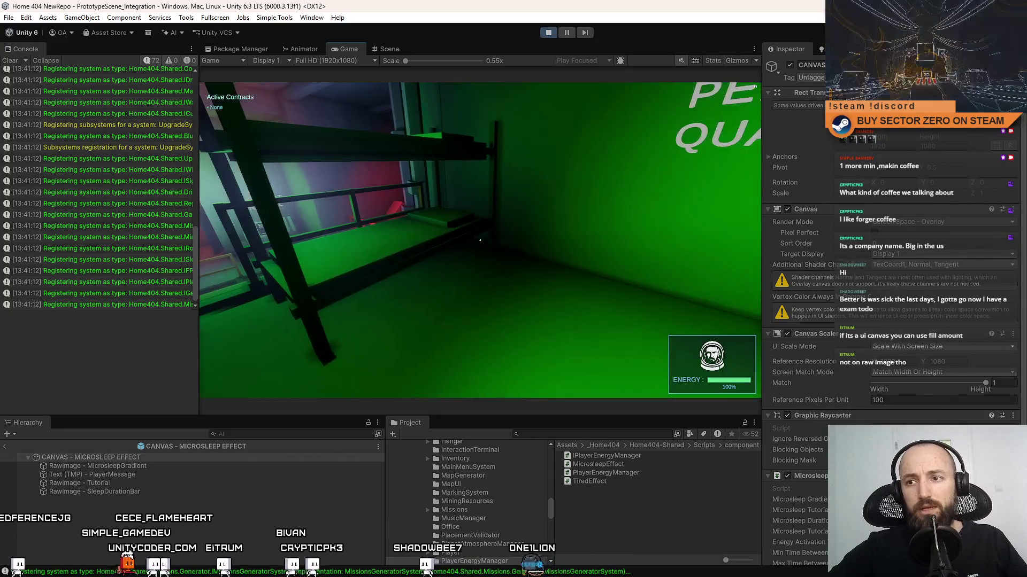
pyautogui.press('Escape')
# Step: Bring up the creation options for CANVAS - MICROSLEEP EFFECT in the Hierarchy
pyautogui.click(124, 525)
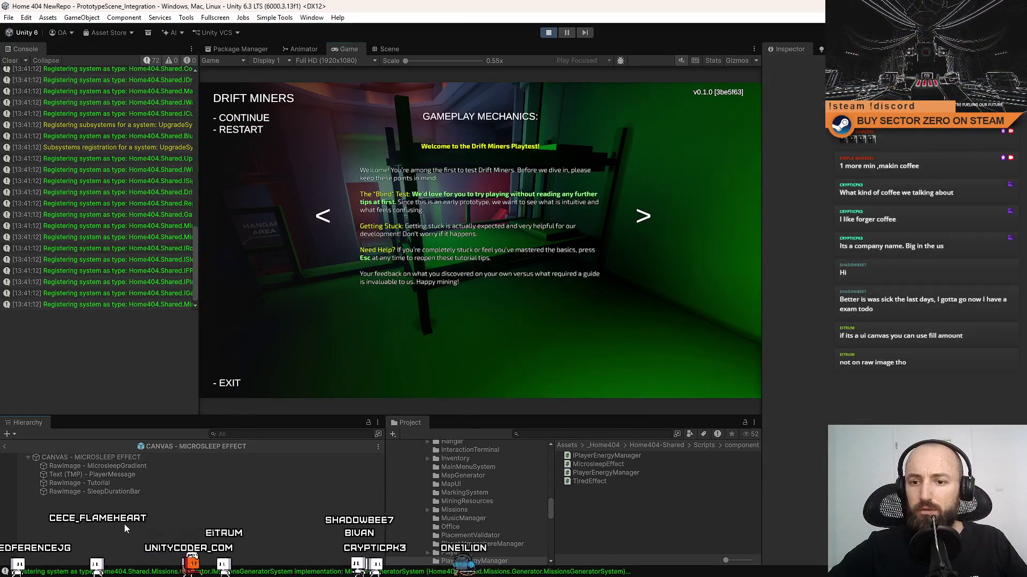
pyautogui.rightClick(137, 483)
pyautogui.click(111, 484)
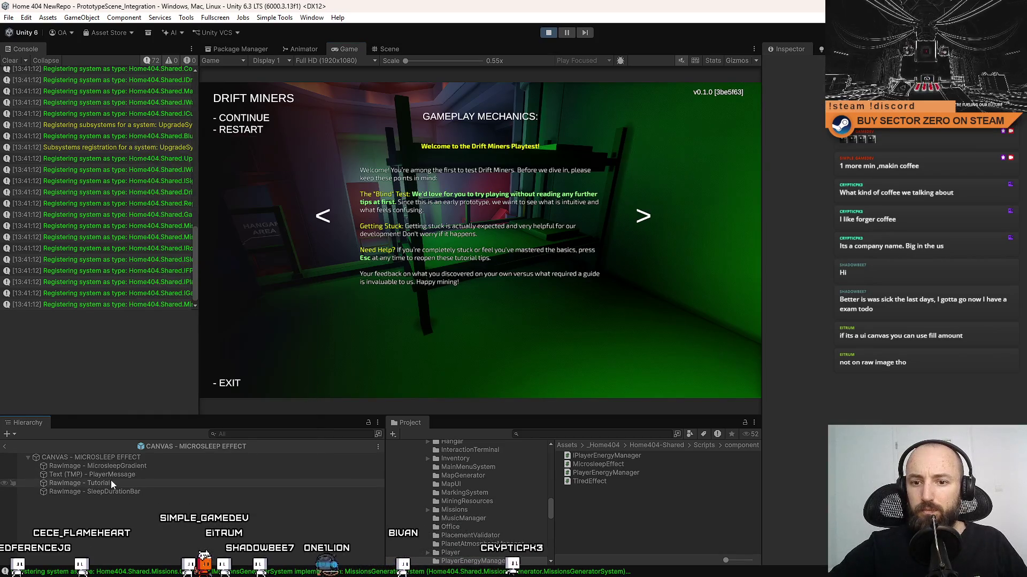
pyautogui.rightClick(106, 457)
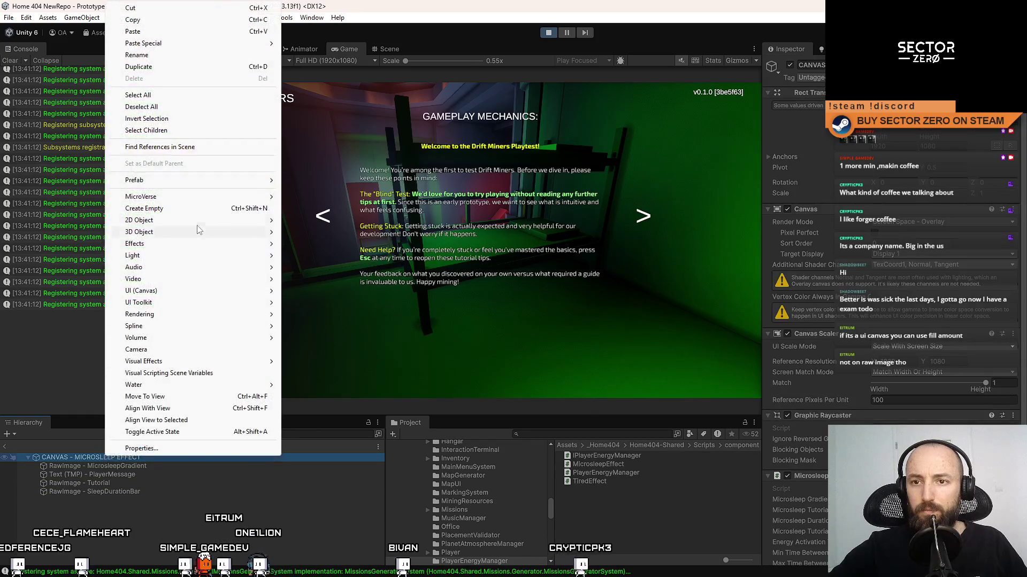
pyautogui.moveTo(203, 231)
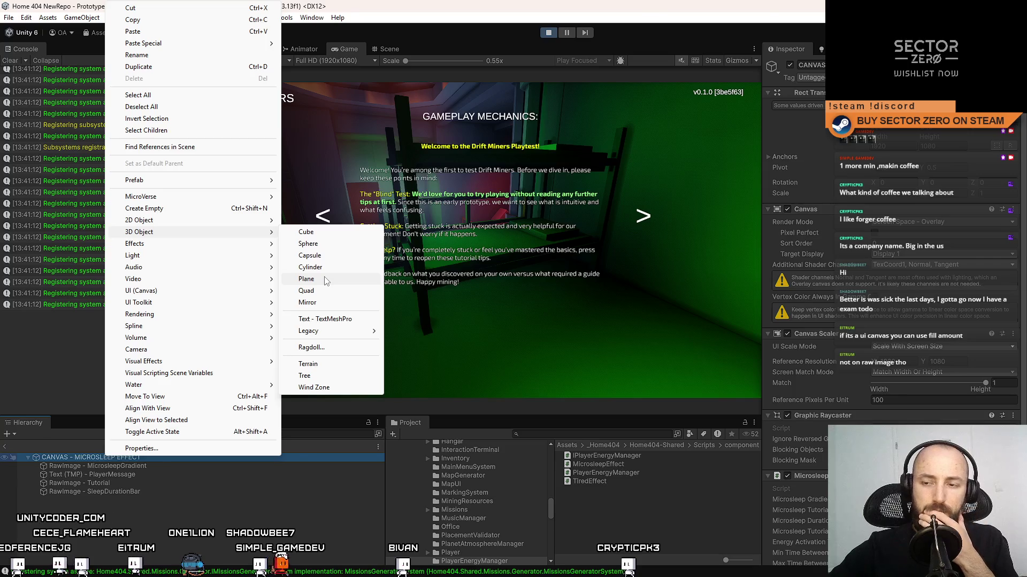
pyautogui.moveTo(189, 301)
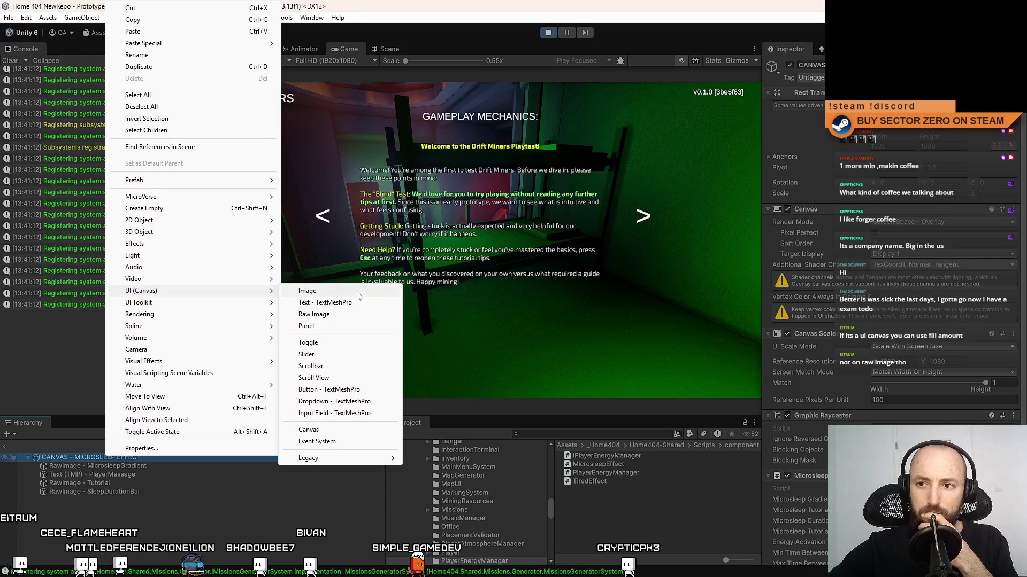
pyautogui.click(318, 291)
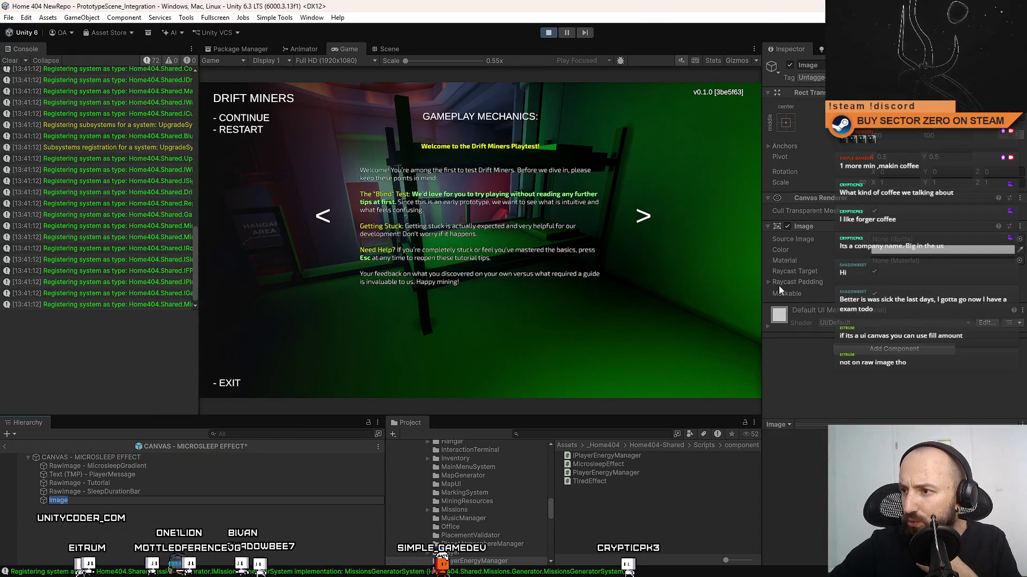
pyautogui.click(768, 282)
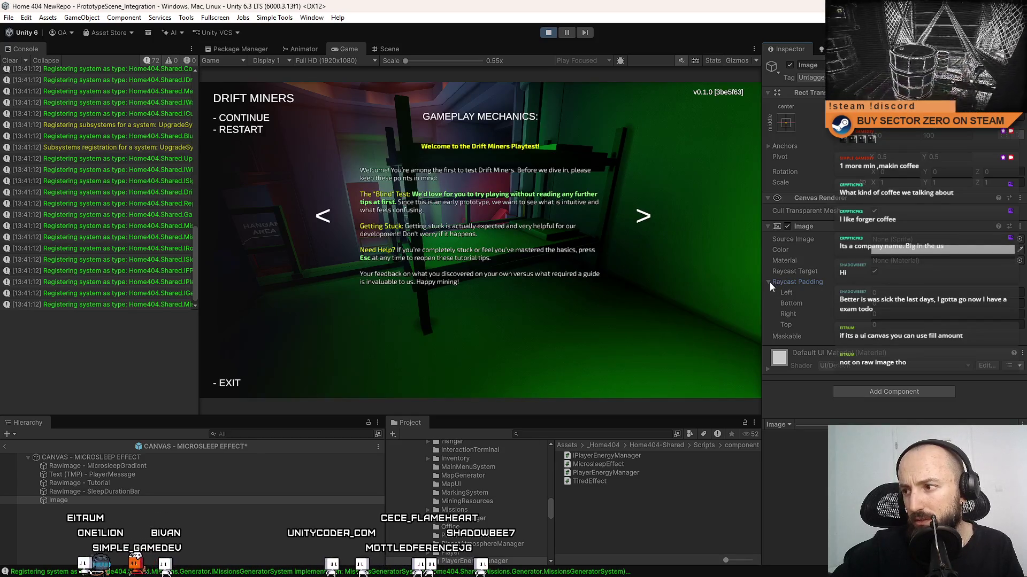
pyautogui.click(769, 283)
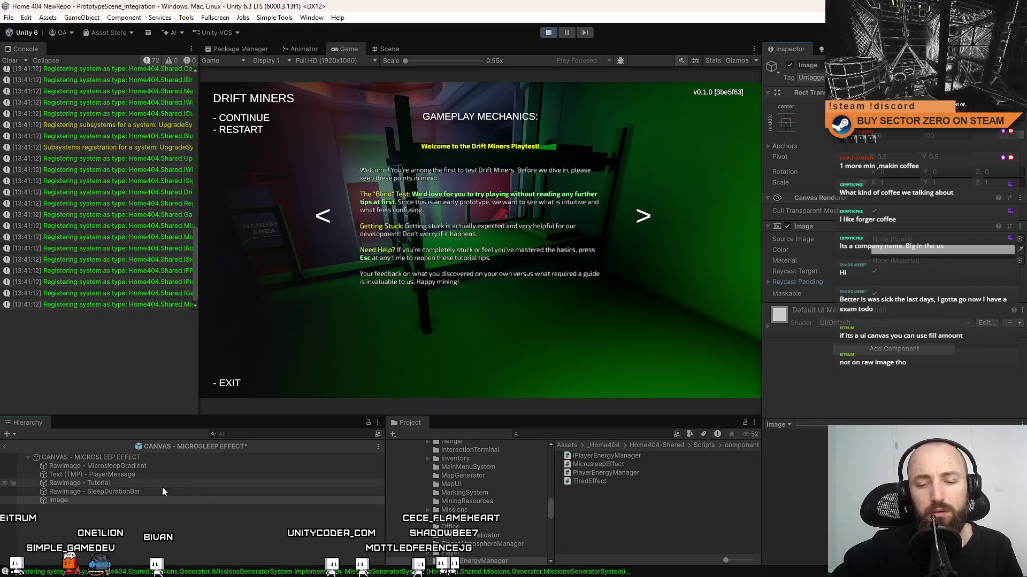
pyautogui.click(114, 500)
pyautogui.press('Delete')
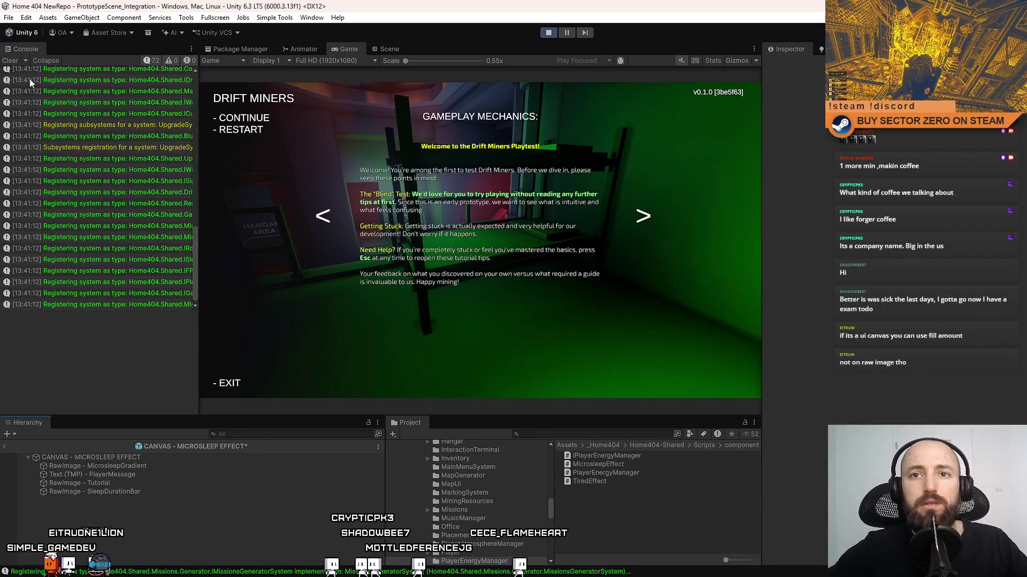
# Step: Resume play, make the Game view fullscreen with F10, and walk toward the Galaxy Map terminal
pyautogui.press('Escape')
pyautogui.press('F10')
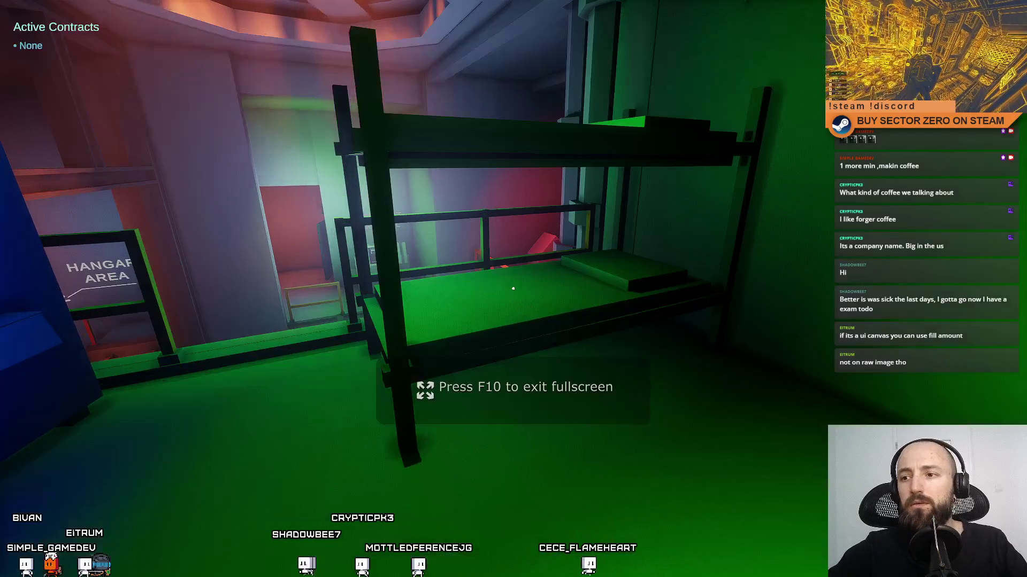
pyautogui.moveTo(513, 288)
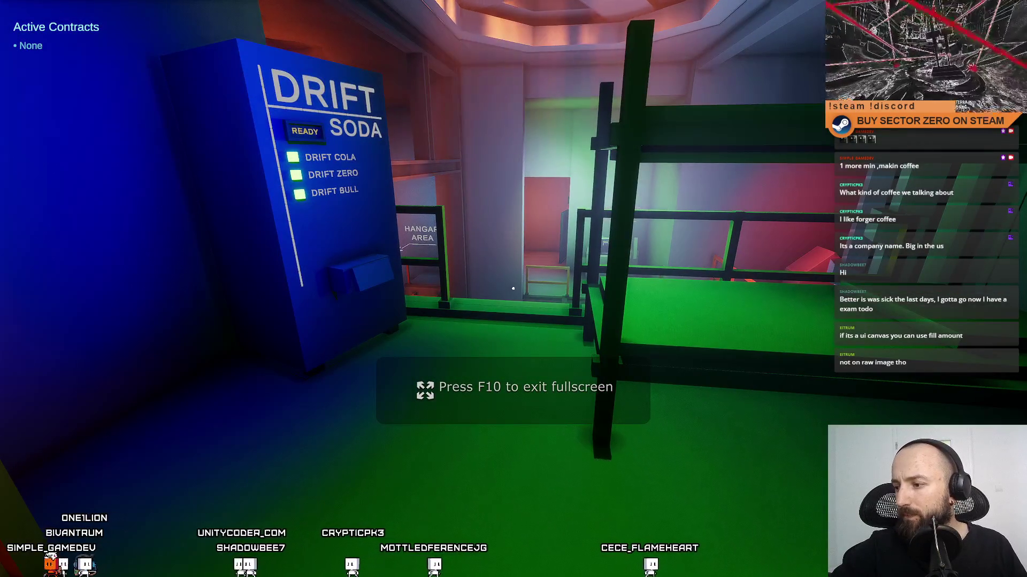
pyautogui.press('w')
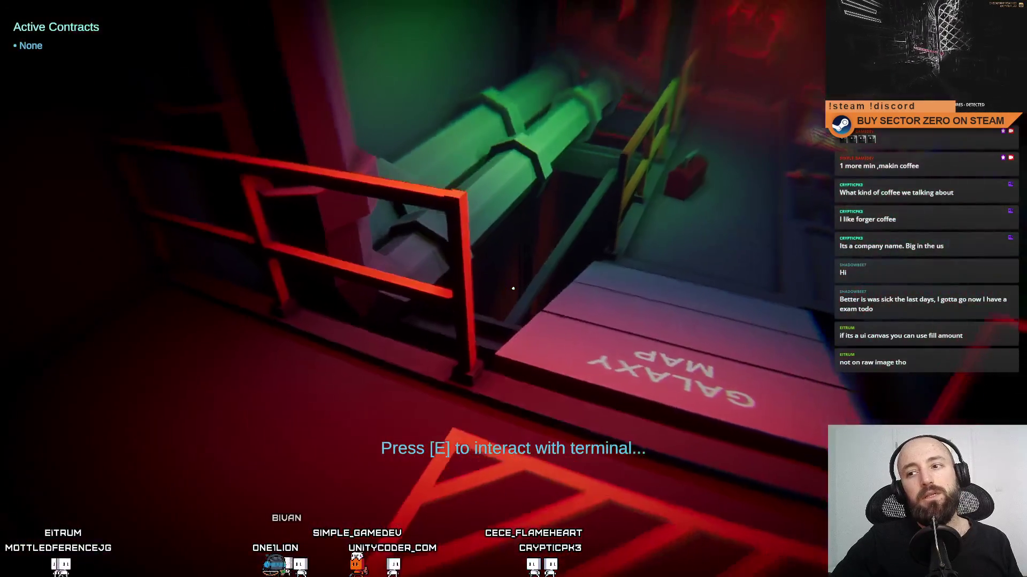
# Step: Use the Galaxy Map terminal, walk up to the hangar platform, and travel into the hangar
pyautogui.press('e')
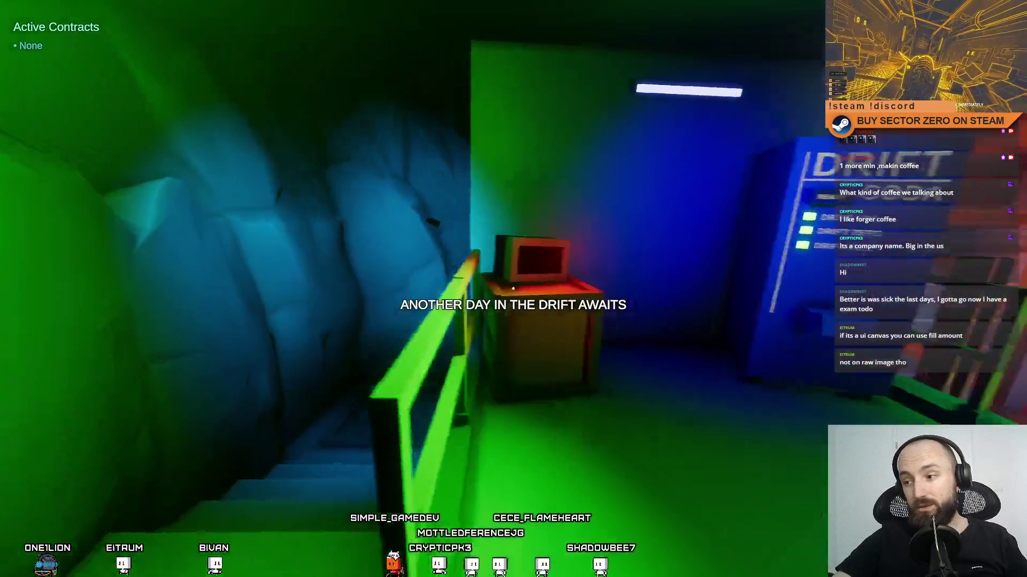
pyautogui.press('w')
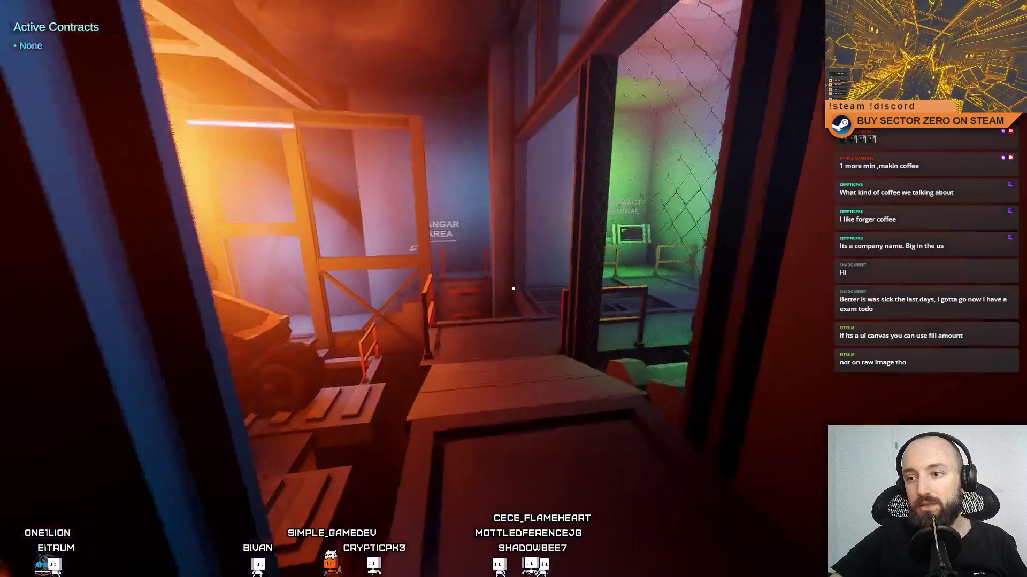
pyautogui.press('w')
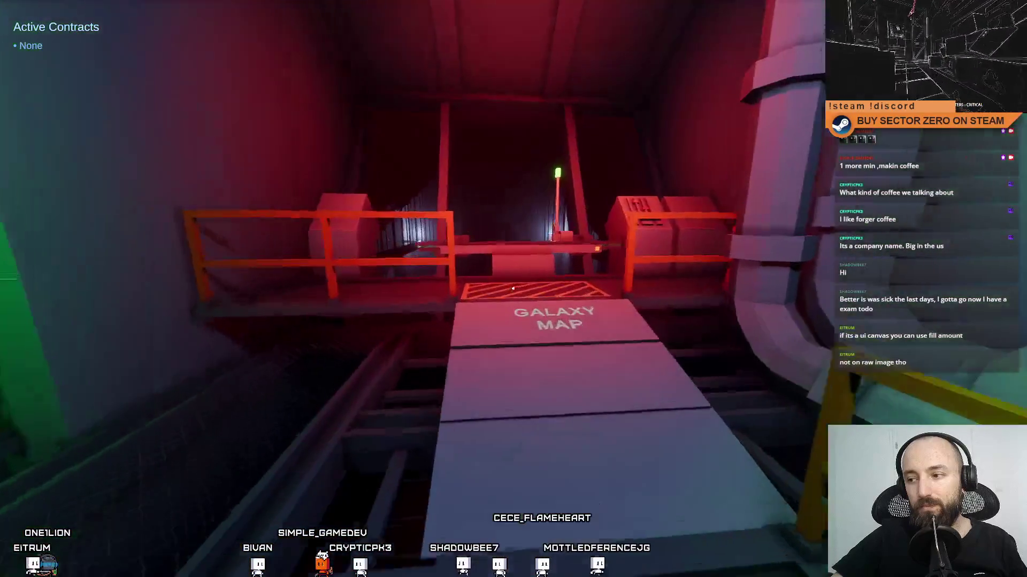
pyautogui.press('w')
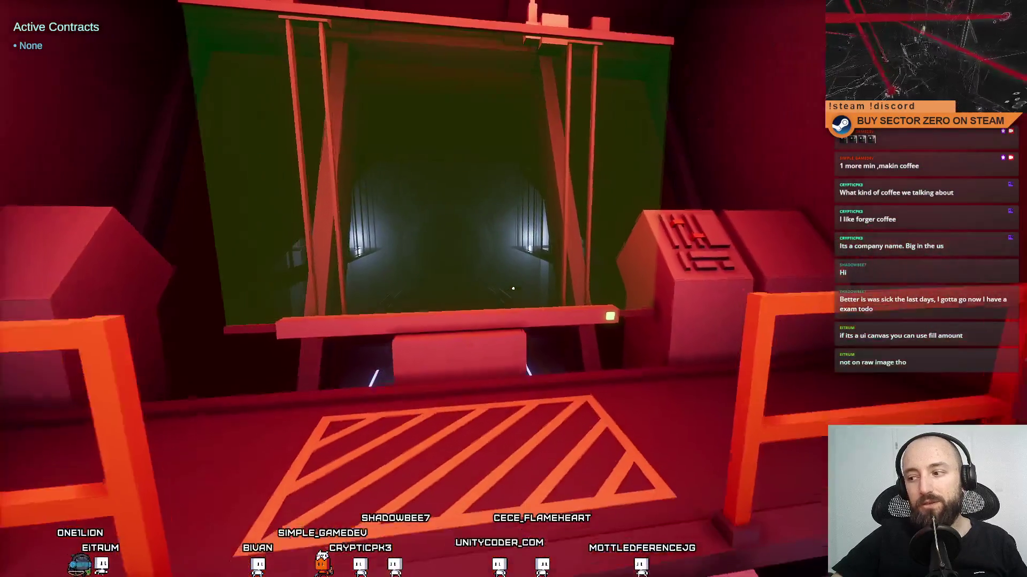
pyautogui.press('w')
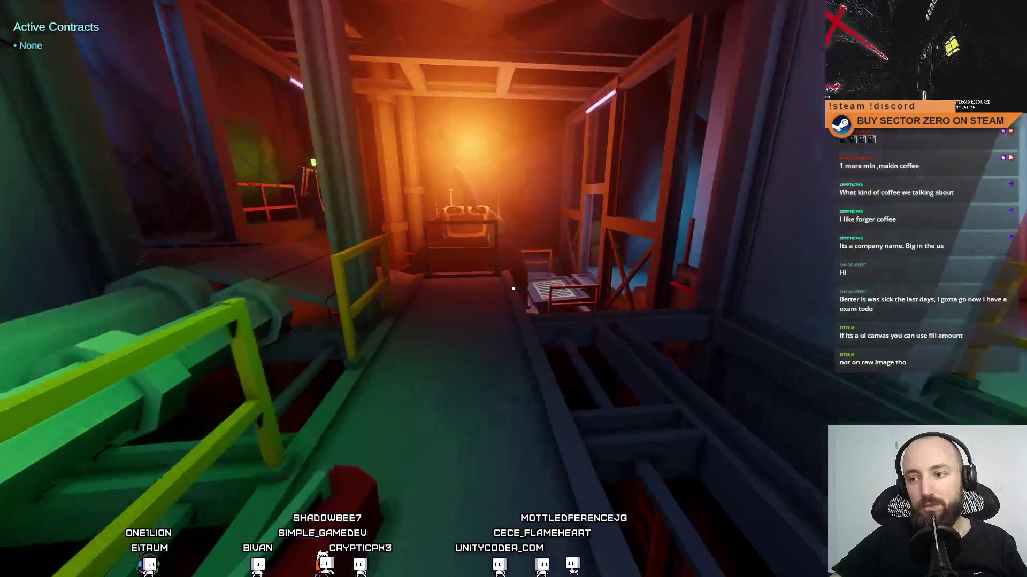
pyautogui.press('w')
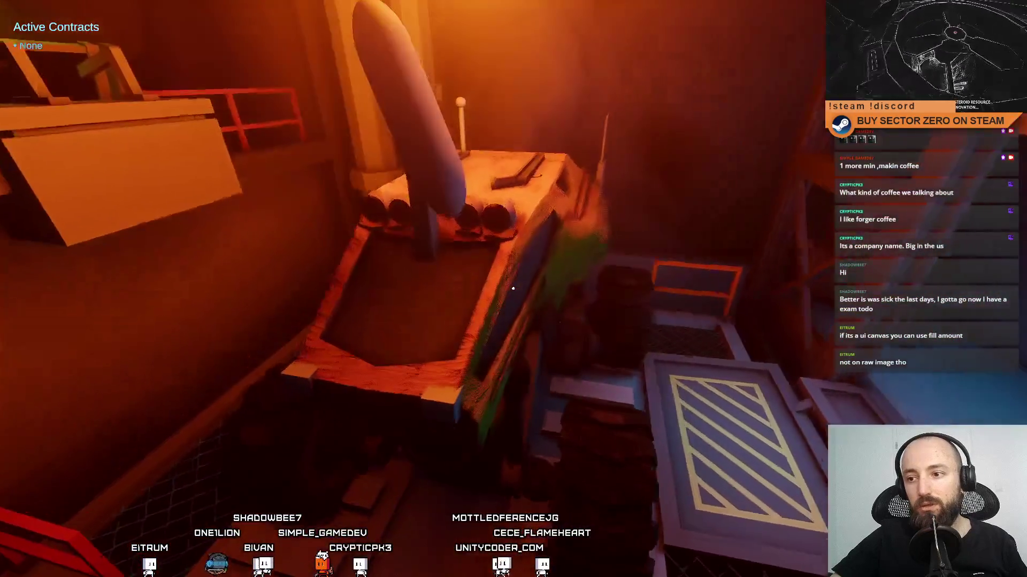
pyautogui.press('e')
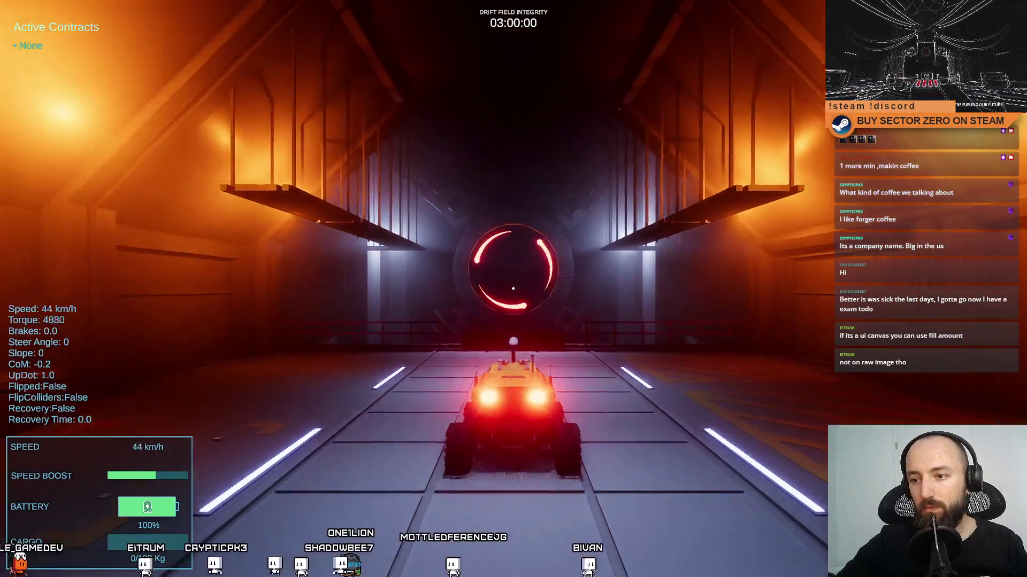
# Step: Drive the rover with boost across the red desert toward the beacon until the microsleep blackout
pyautogui.press('s')
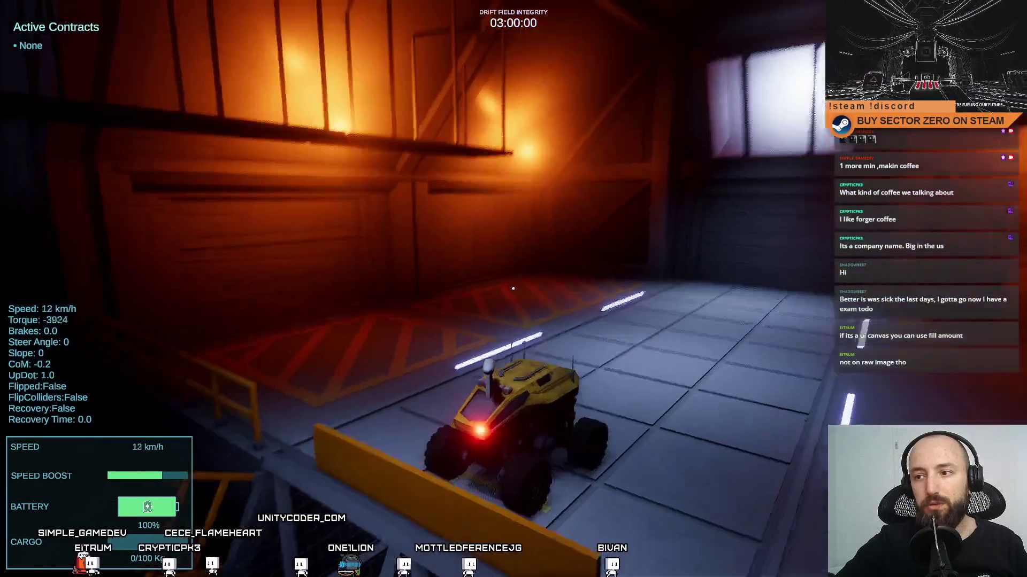
pyautogui.press('w')
pyautogui.press('shift')
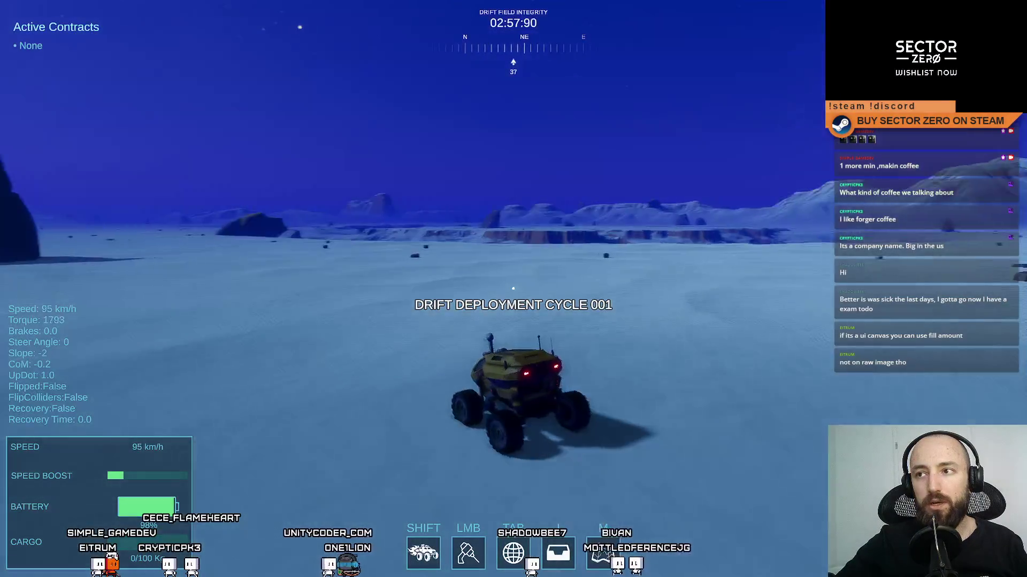
pyautogui.press('a')
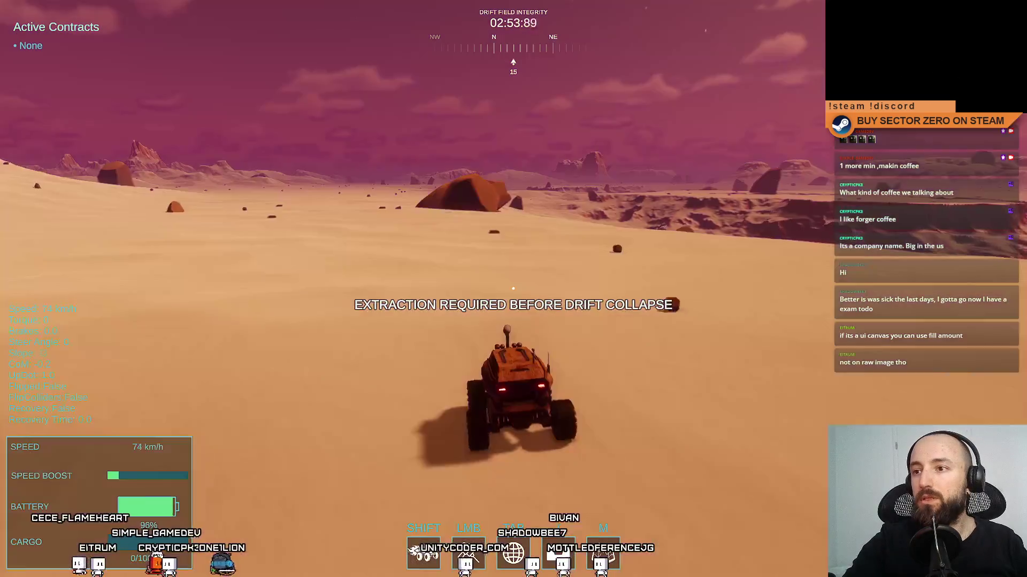
pyautogui.press('a')
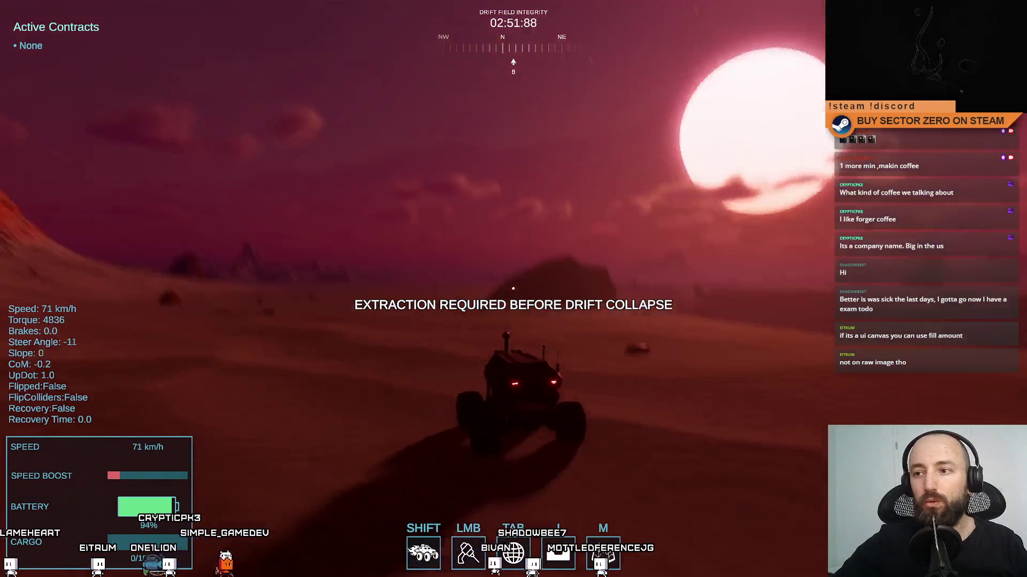
pyautogui.press('w')
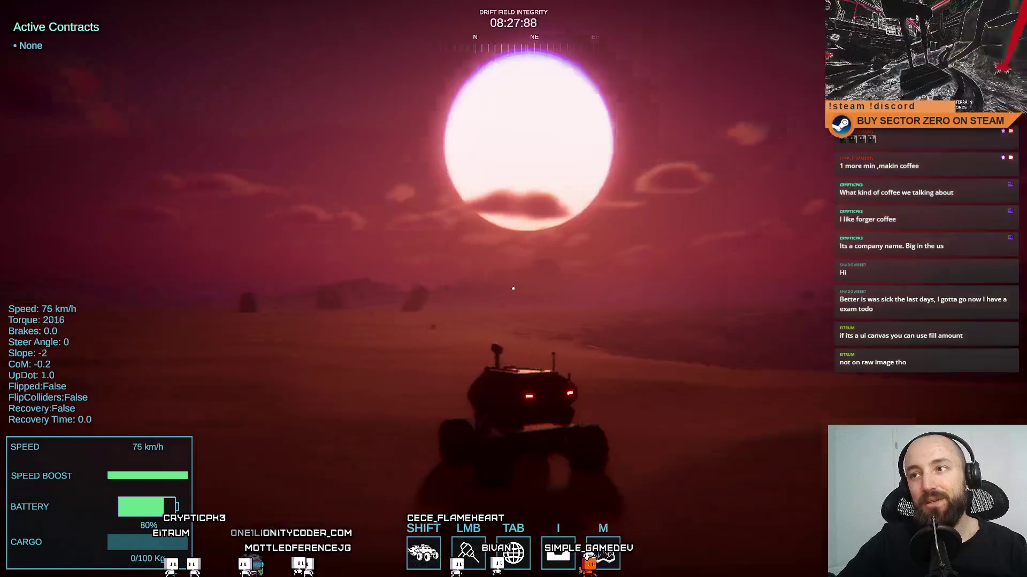
pyautogui.press('a')
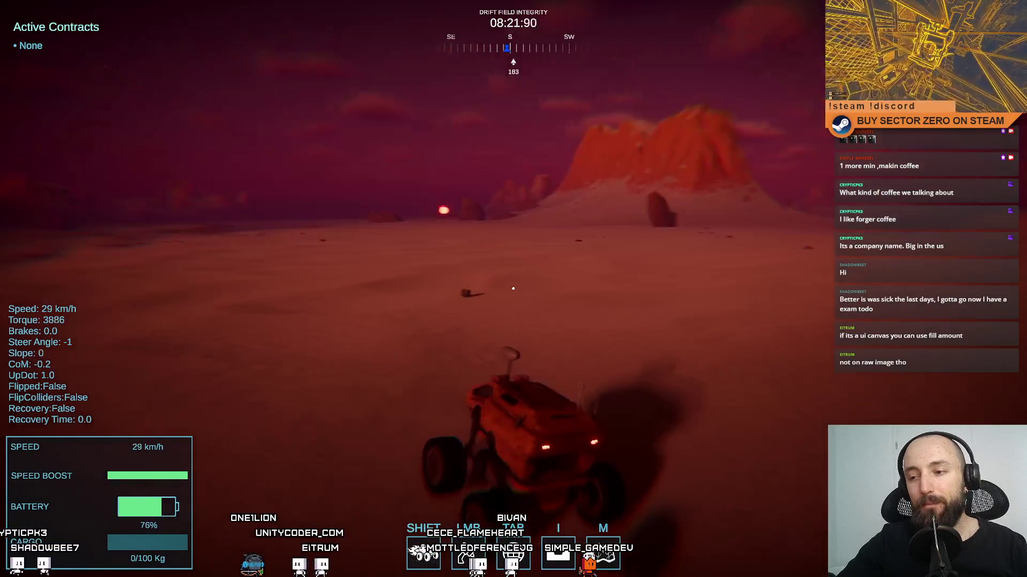
pyautogui.press('shift')
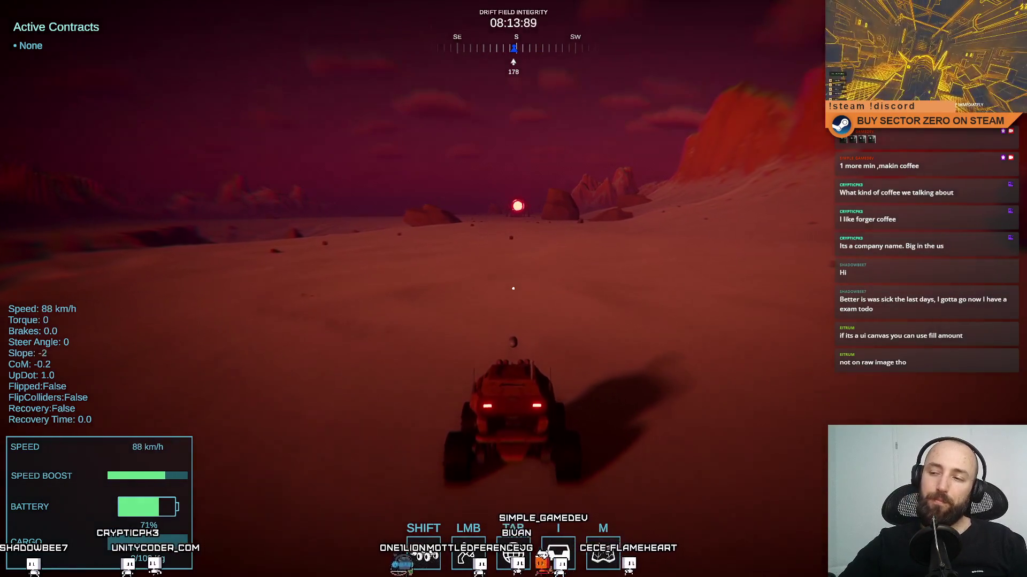
pyautogui.press('w')
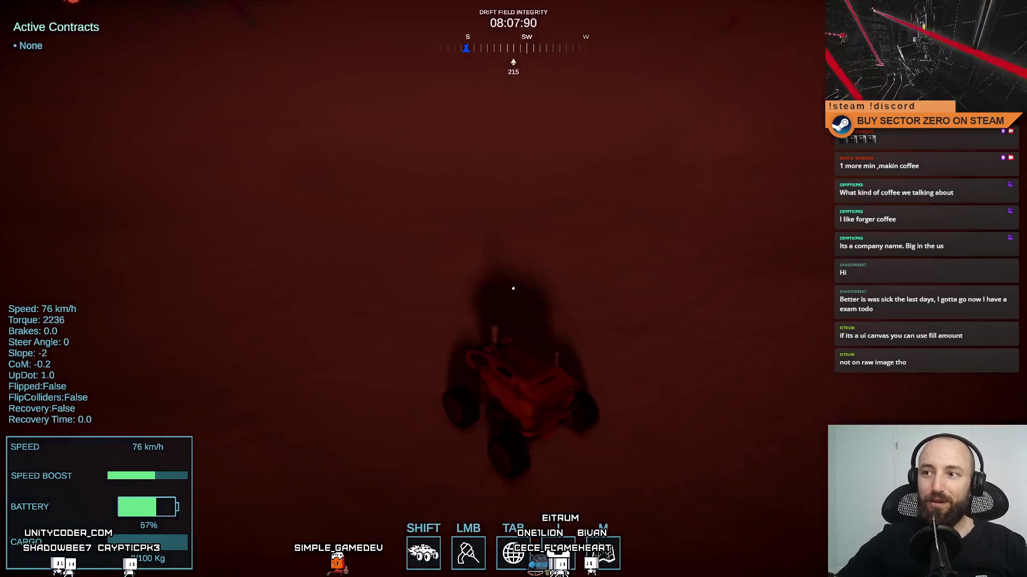
pyautogui.press('shift')
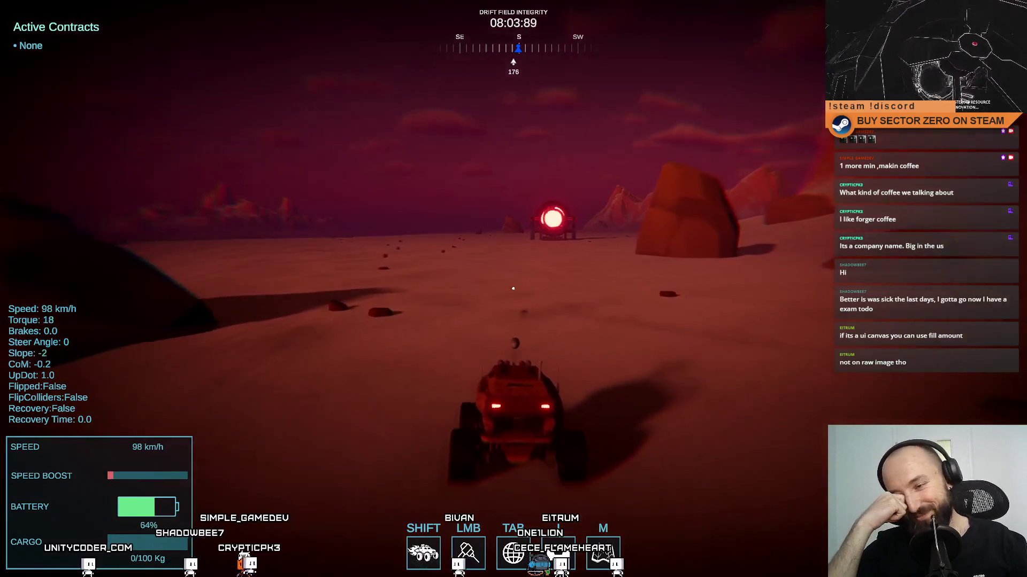
pyautogui.press('d')
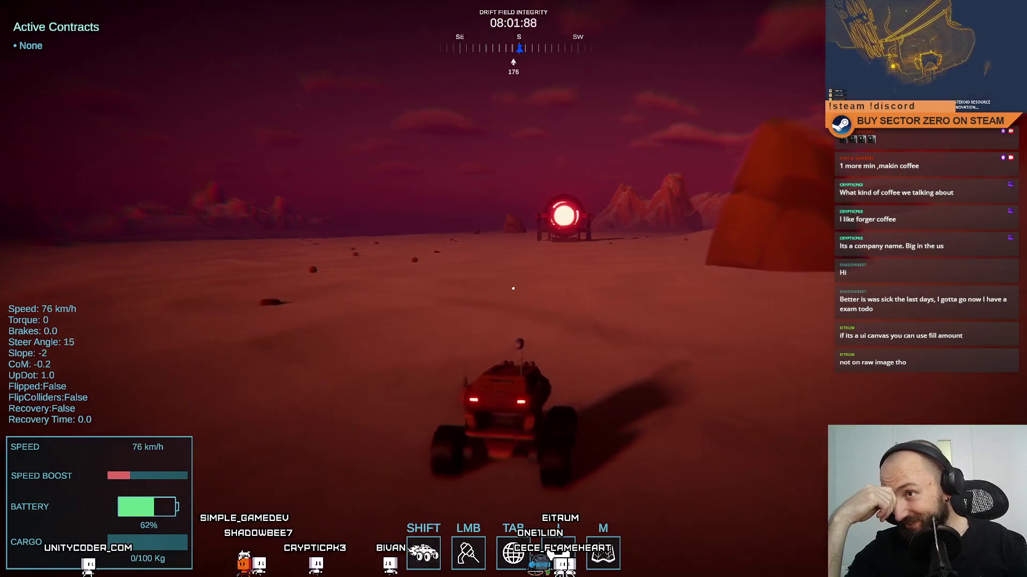
pyautogui.press('a')
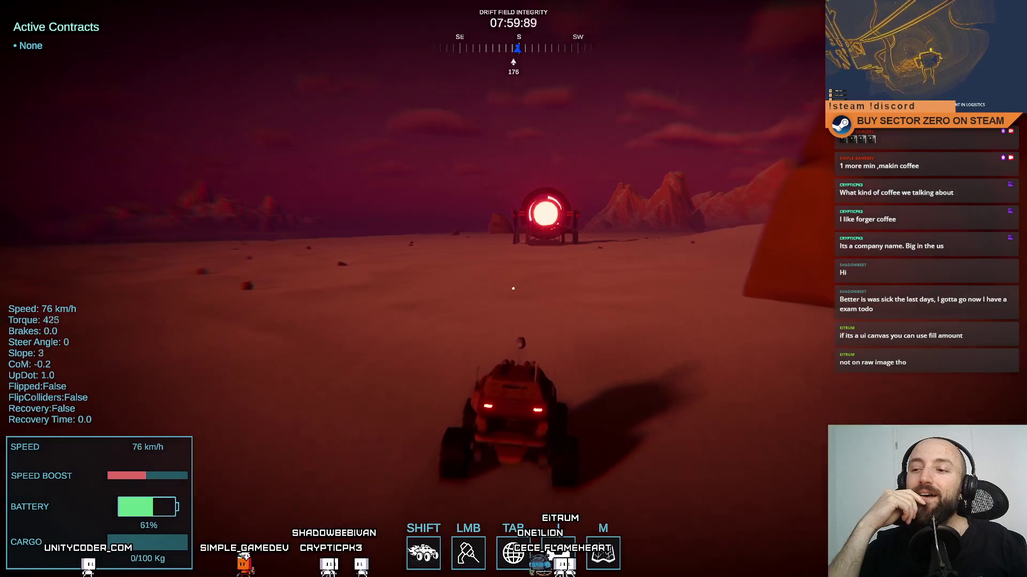
pyautogui.press('w')
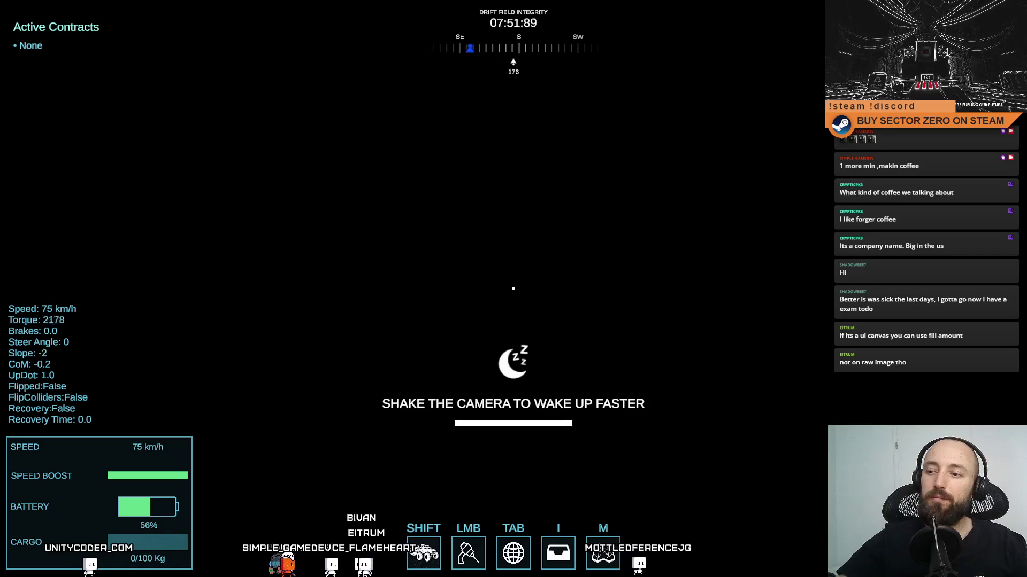
# Step: Steer the rover through the glowing ring into the tunnel, sleep in the bunk, and exit fullscreen
pyautogui.press('a')
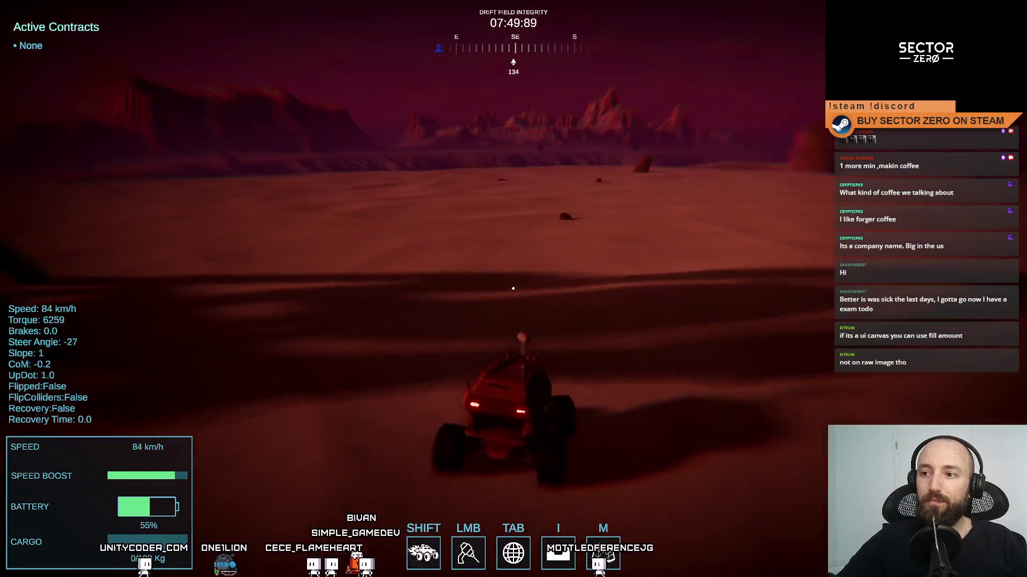
pyautogui.press('shift')
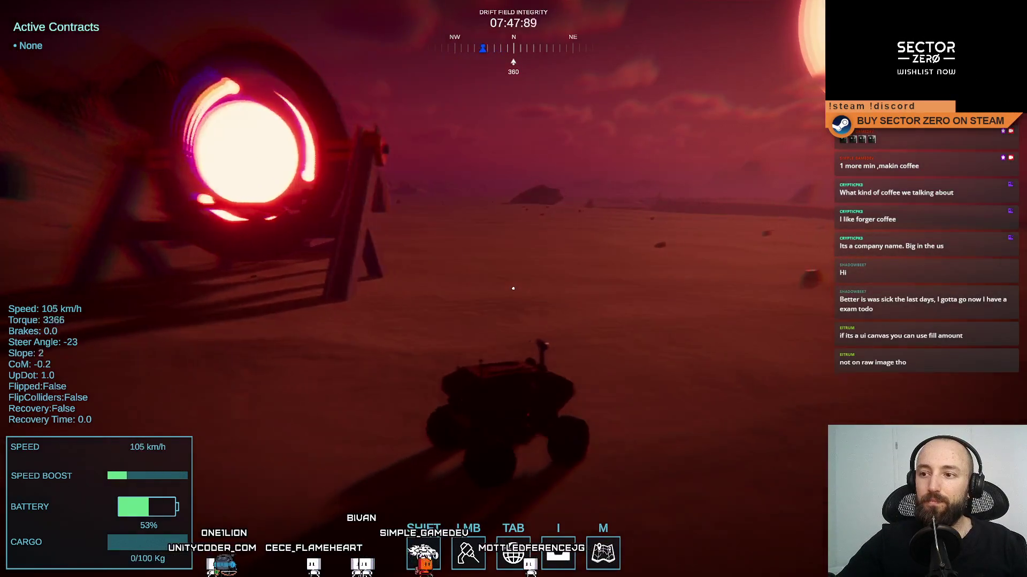
pyautogui.press('a')
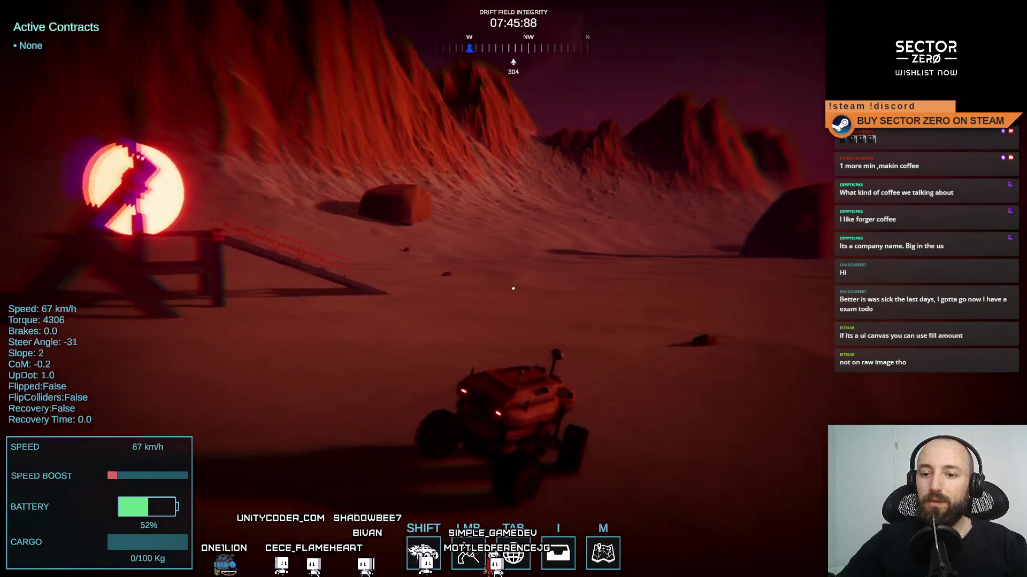
pyautogui.press('a')
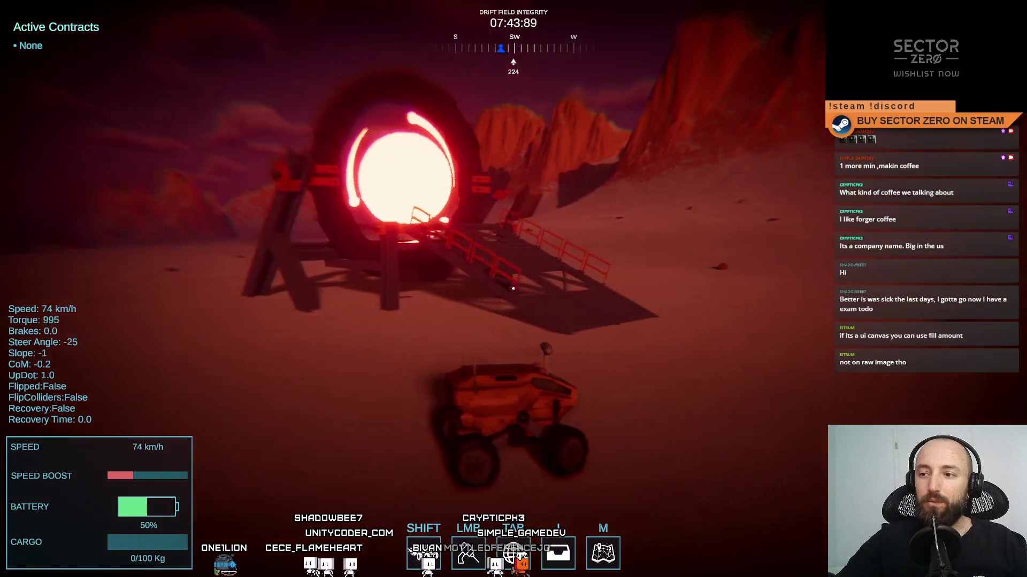
pyautogui.press('a')
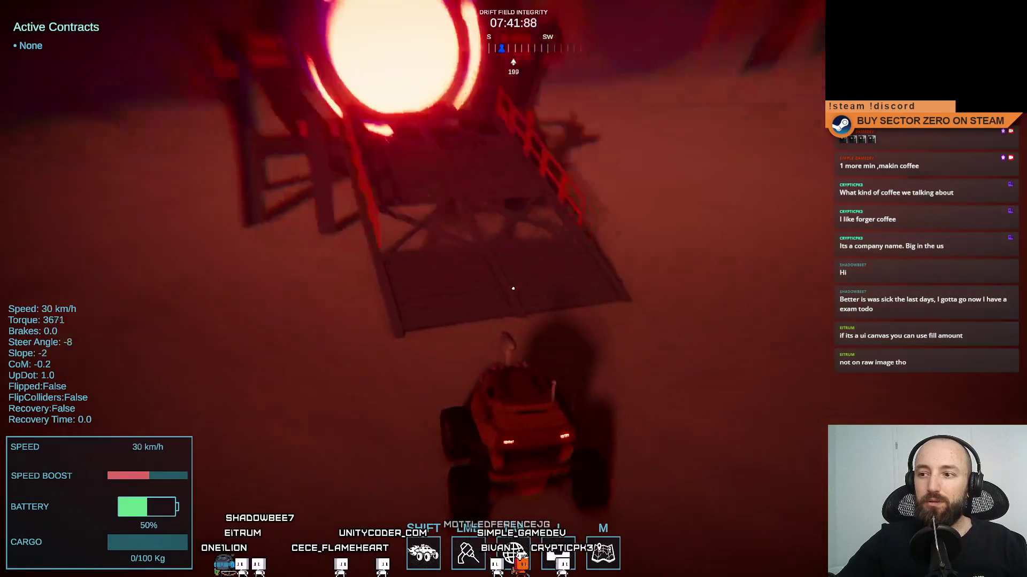
pyautogui.press('w')
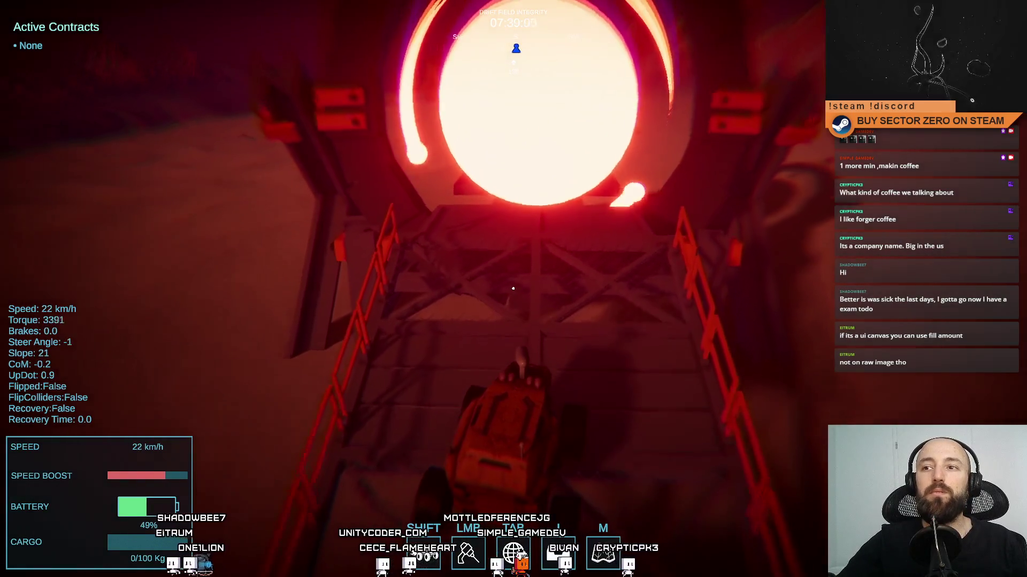
pyautogui.press('w')
pyautogui.press('w')
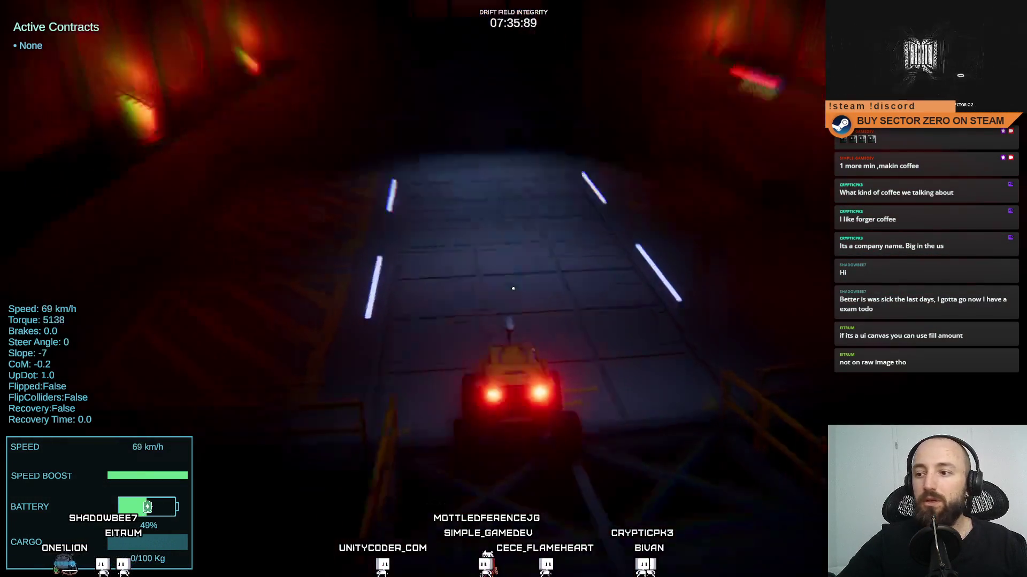
pyautogui.press('s')
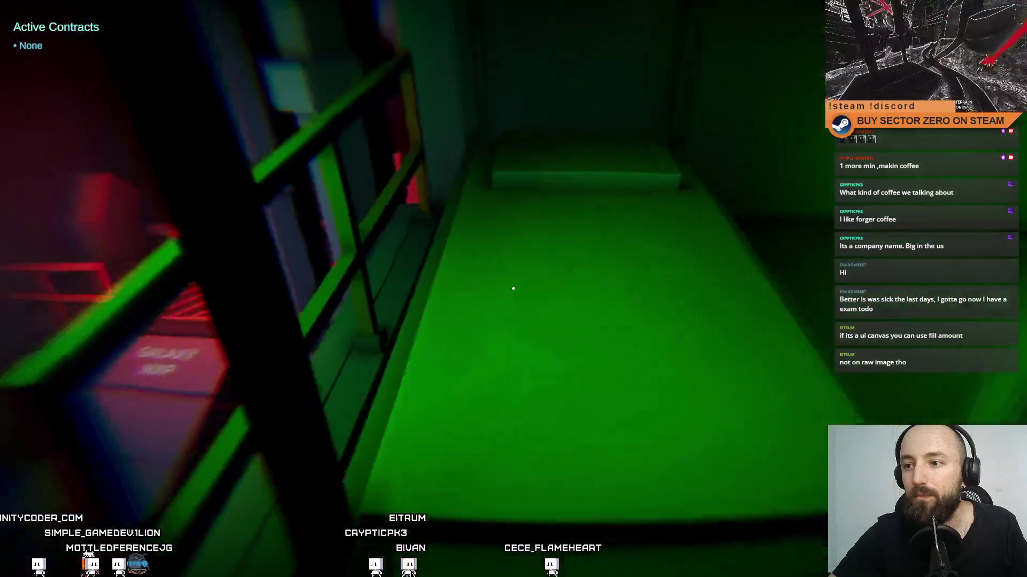
pyautogui.press('e')
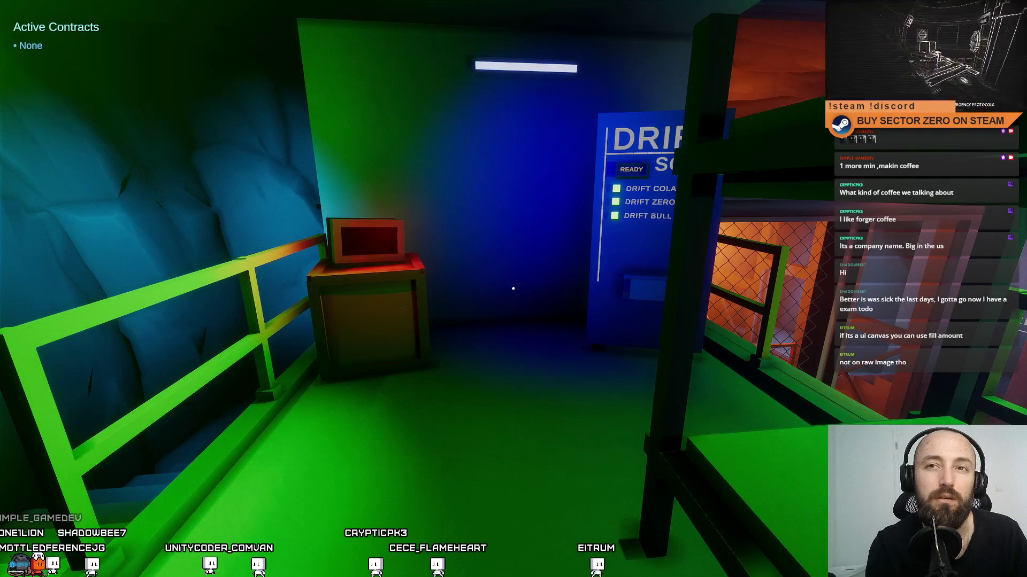
pyautogui.press('Escape')
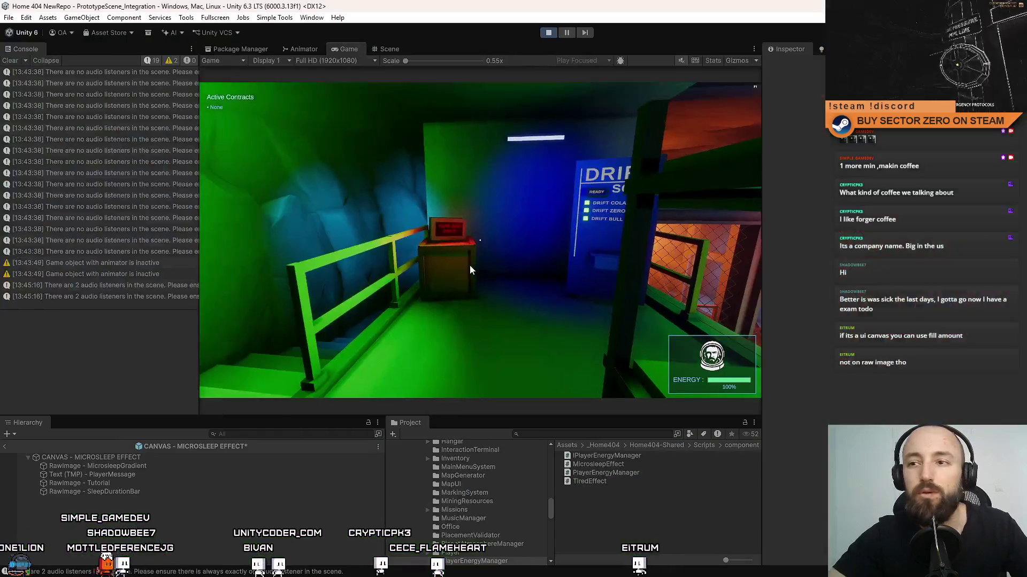
# Step: Close the pause menu, stop Play mode, then restart it with Ctrl+P
pyautogui.press('Escape')
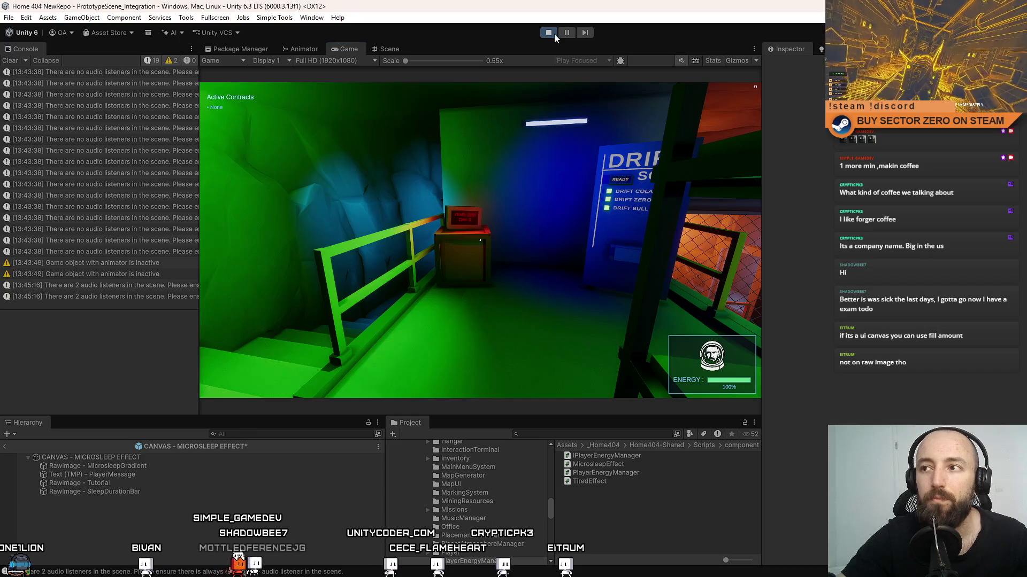
pyautogui.click(551, 33)
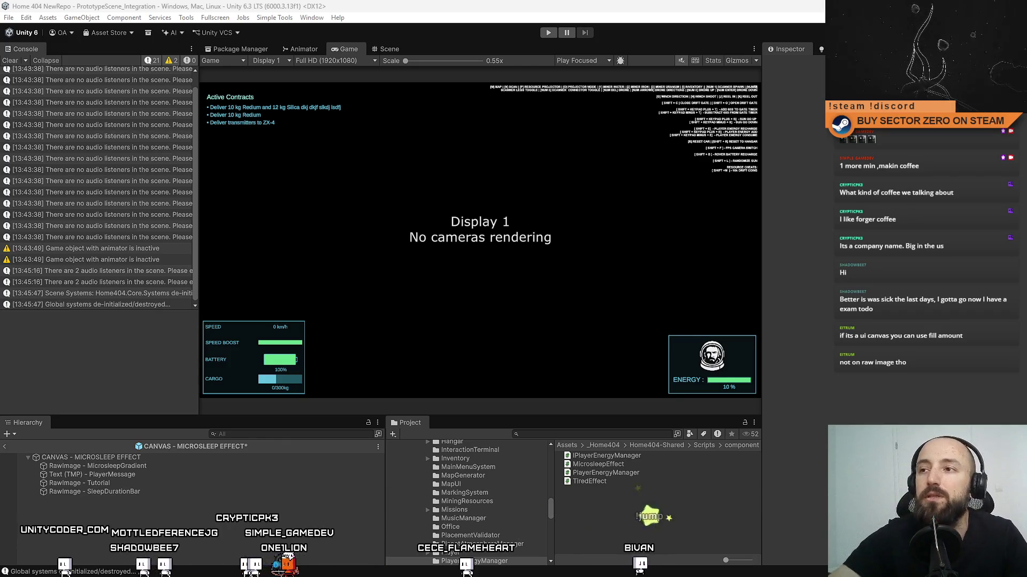
pyautogui.hotkey('ctrl', 'p')
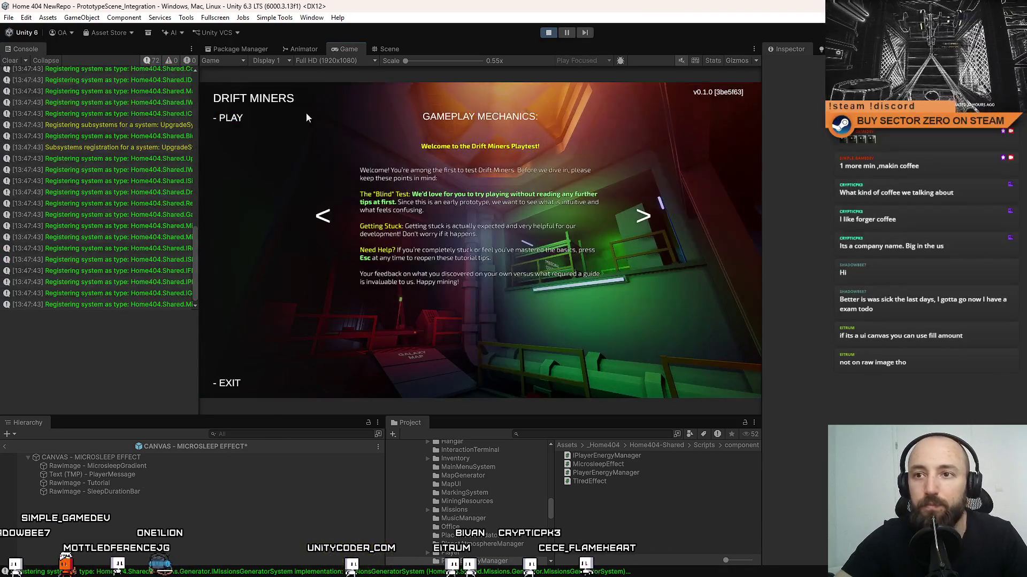
# Step: Start the game fullscreen and walk to the galaxy map's drift time screen
pyautogui.click(524, 174)
pyautogui.press('F10')
pyautogui.press('w')
pyautogui.press('w')
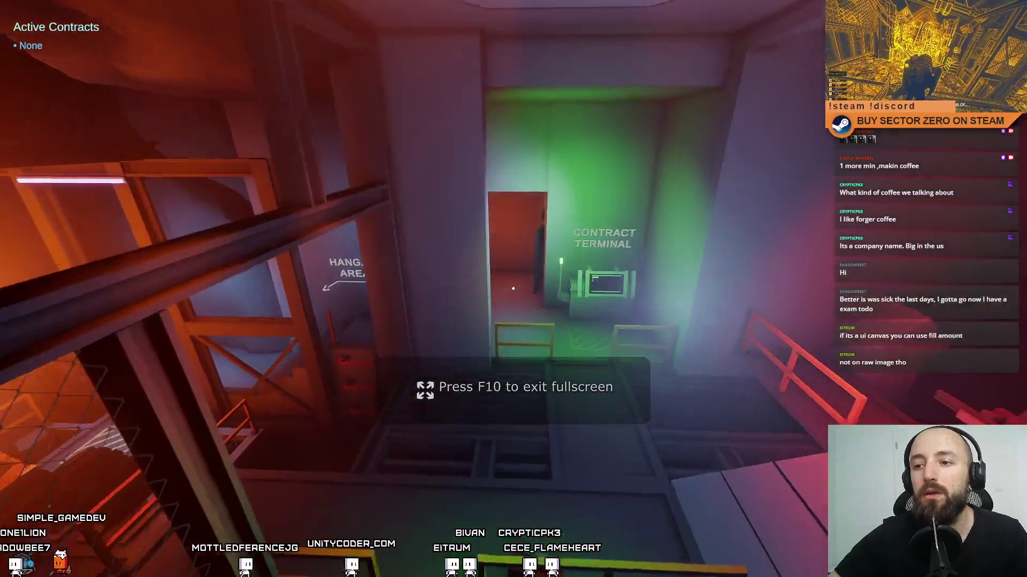
pyautogui.press('w')
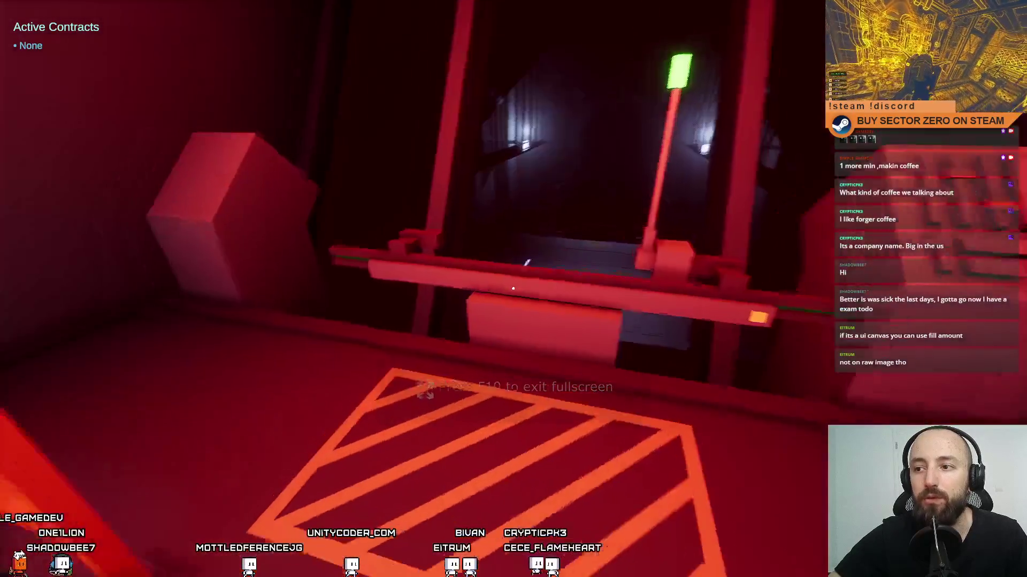
pyautogui.press('w')
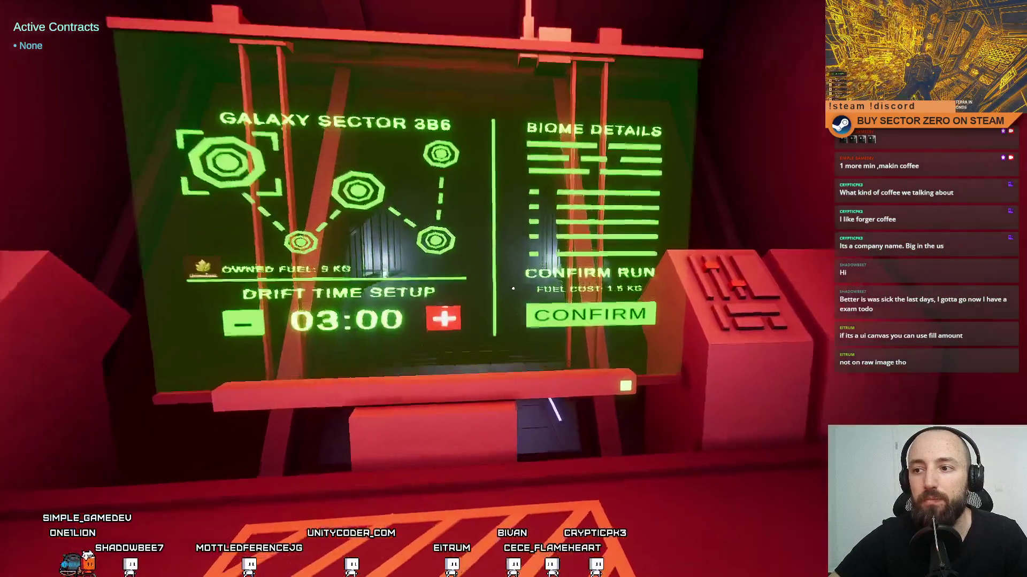
pyautogui.press('w')
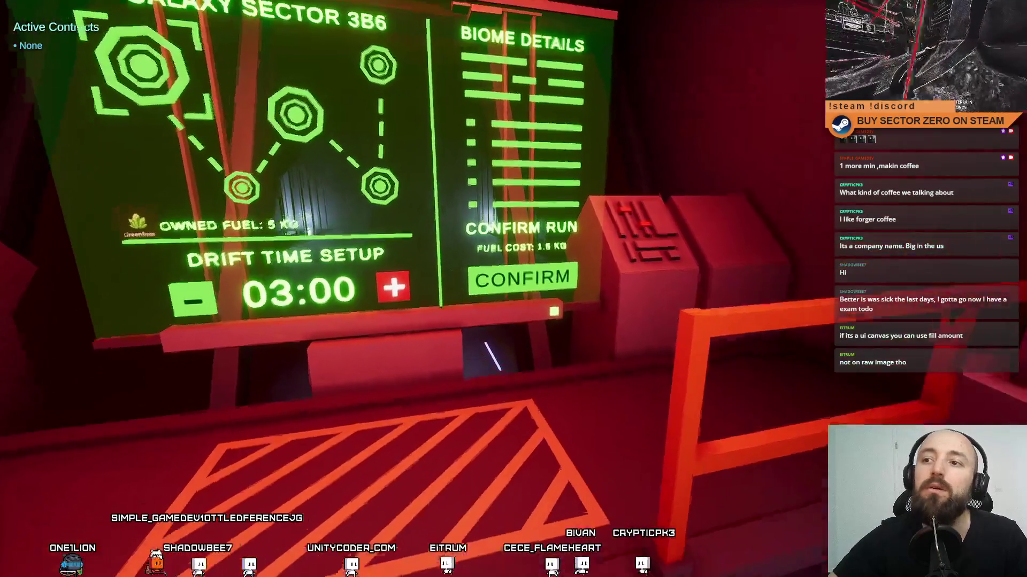
pyautogui.press('s')
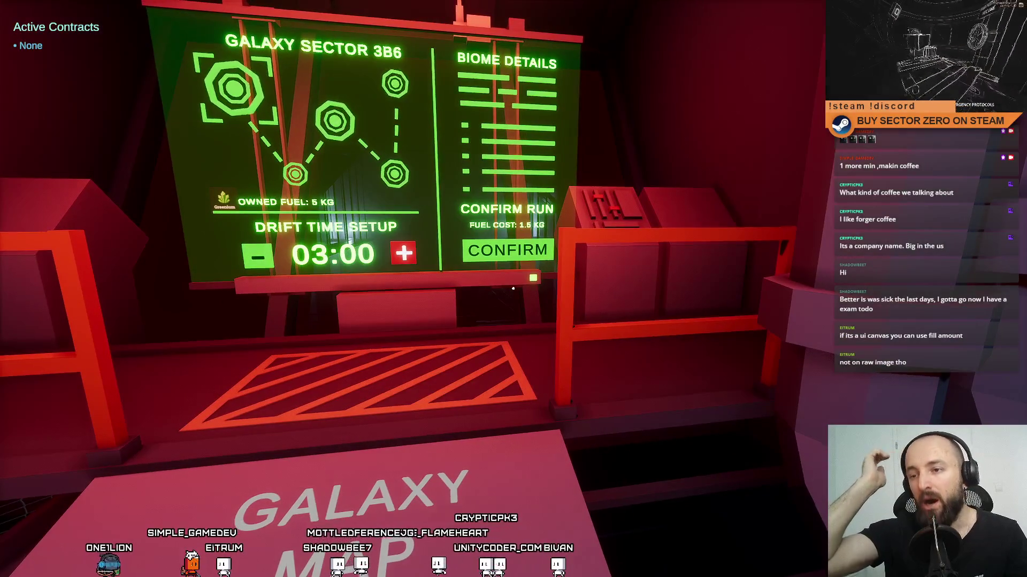
pyautogui.press('w')
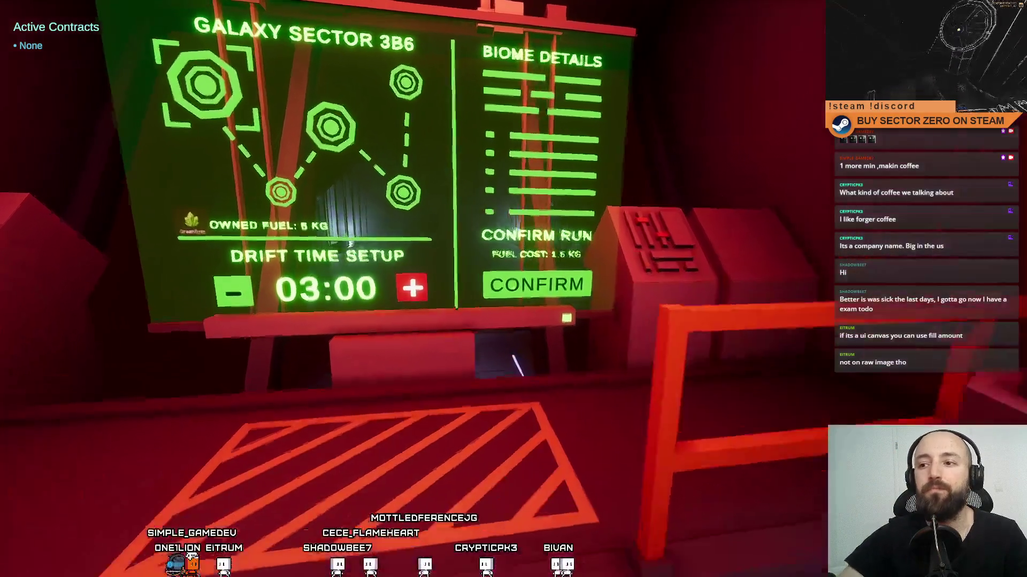
# Step: Walk through the orange-lit corridor down to the rover at the Hangar Area
pyautogui.press('w')
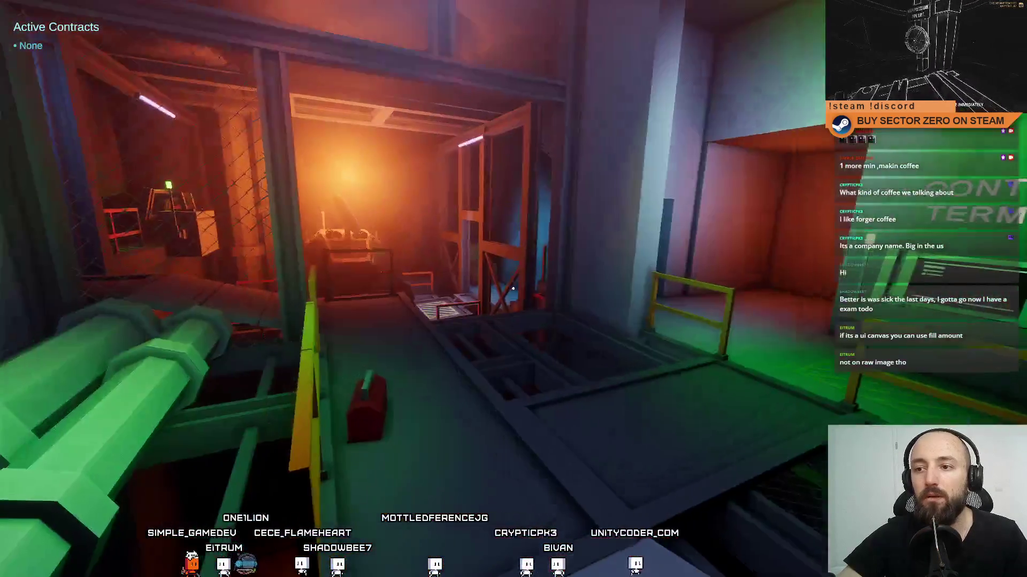
pyautogui.press('w')
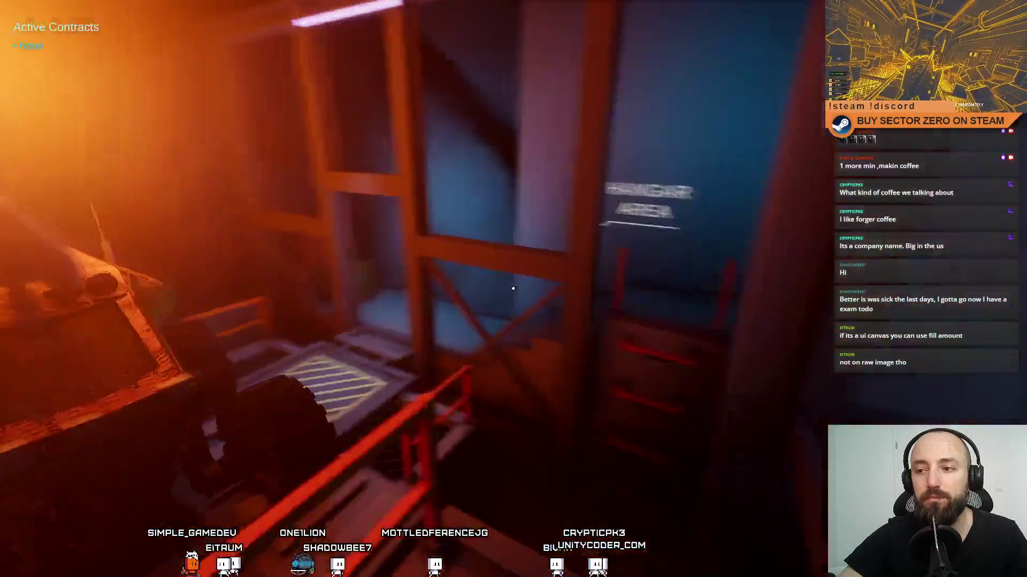
pyautogui.press('w')
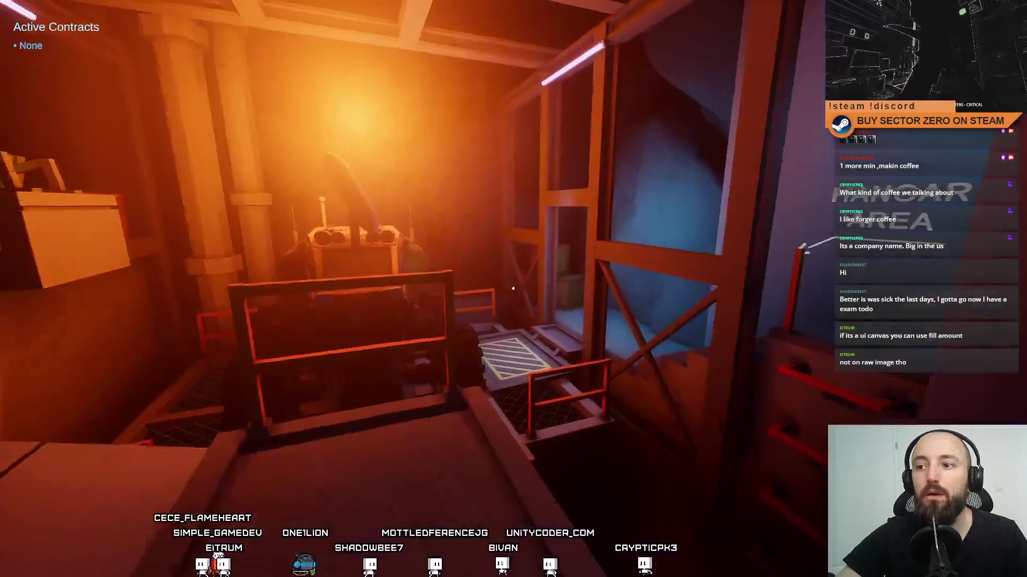
pyautogui.press('w')
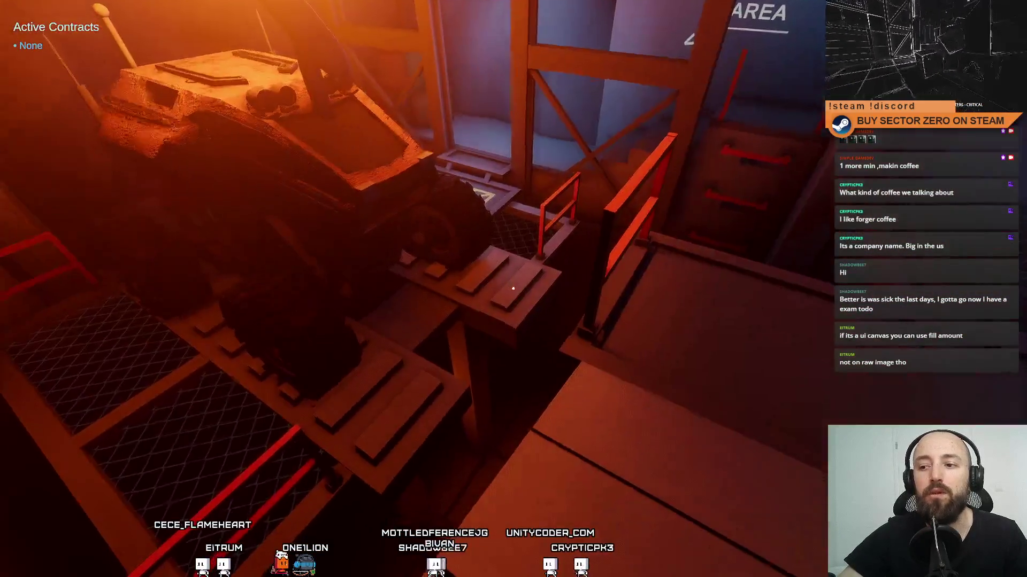
pyautogui.press('w')
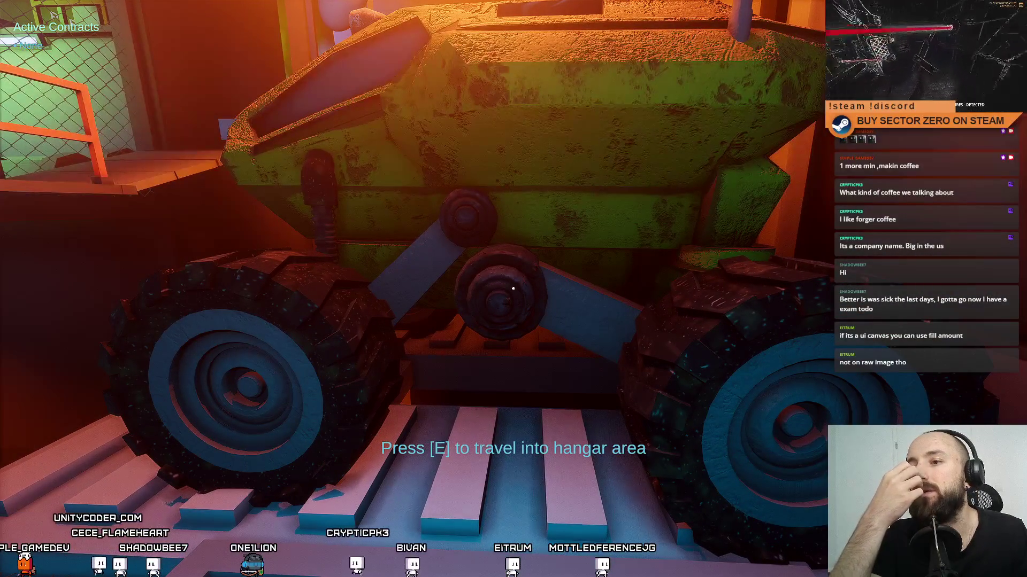
# Step: Walk backward away from the vehicle, then forward again toward its striped pad
pyautogui.press('s')
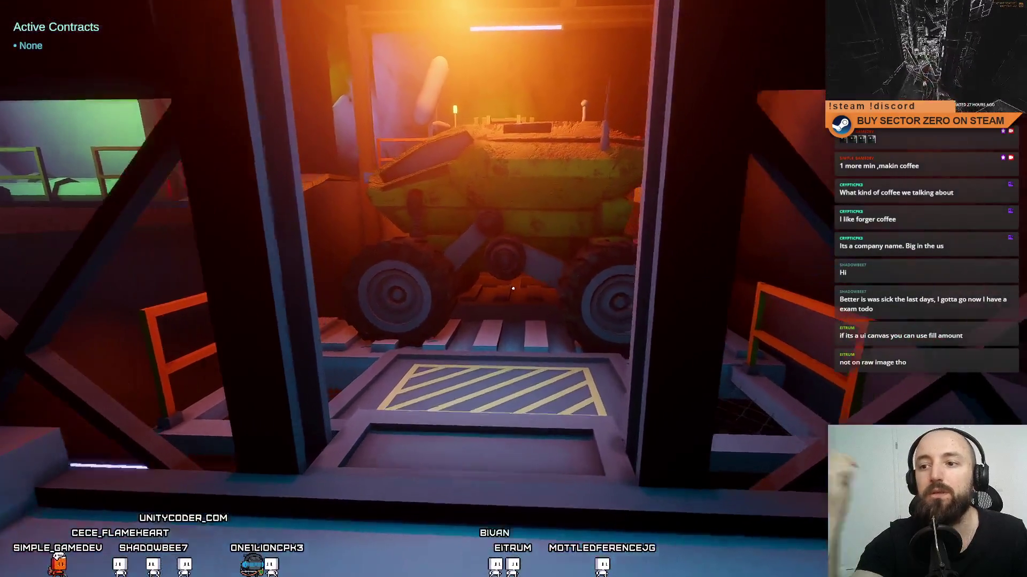
pyautogui.moveTo(513, 288)
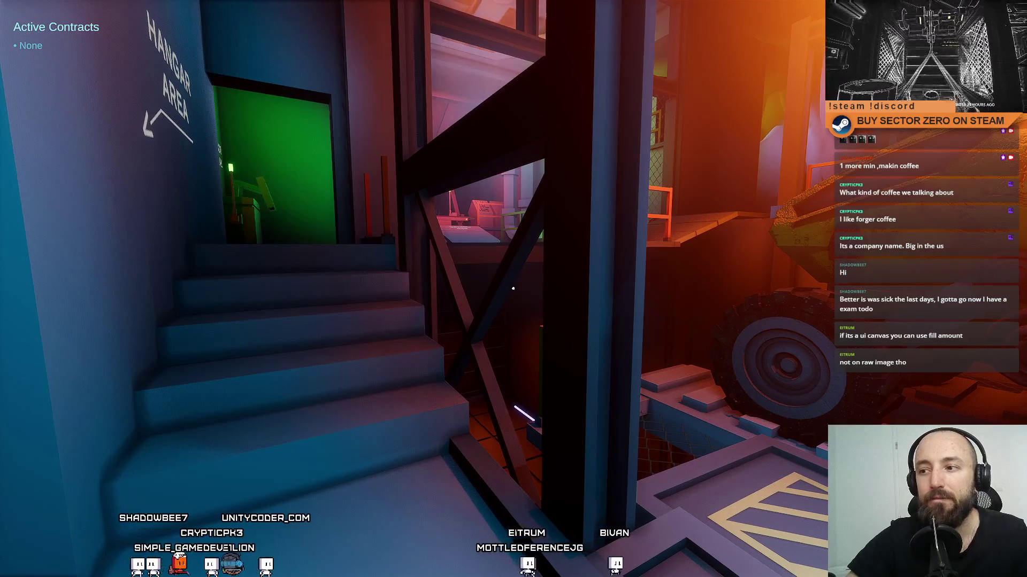
pyautogui.press('w')
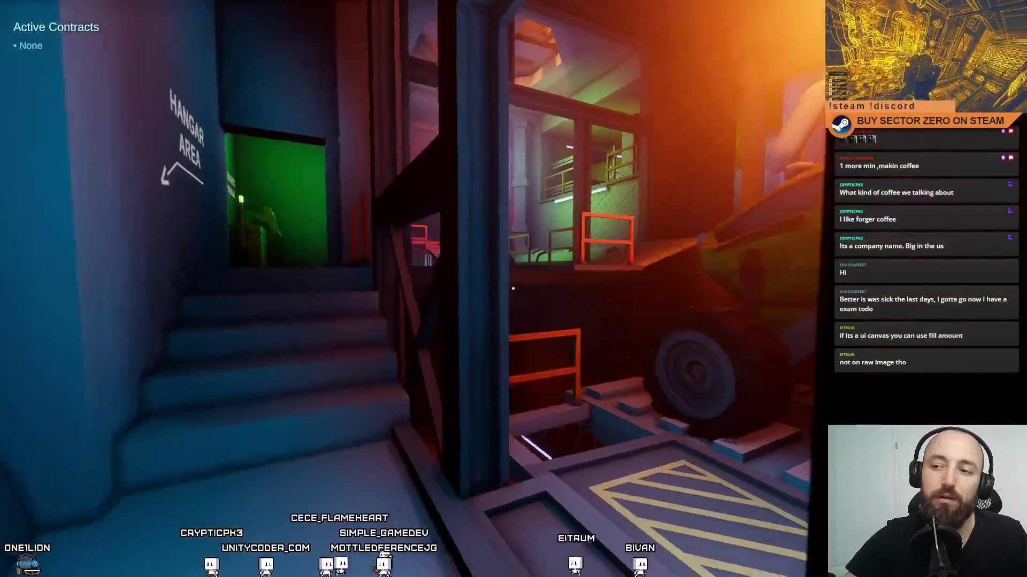
# Step: Walk past the Hangar Area stairs and the orange-lit vehicle room onto the Galaxy Map pad
pyautogui.press('w')
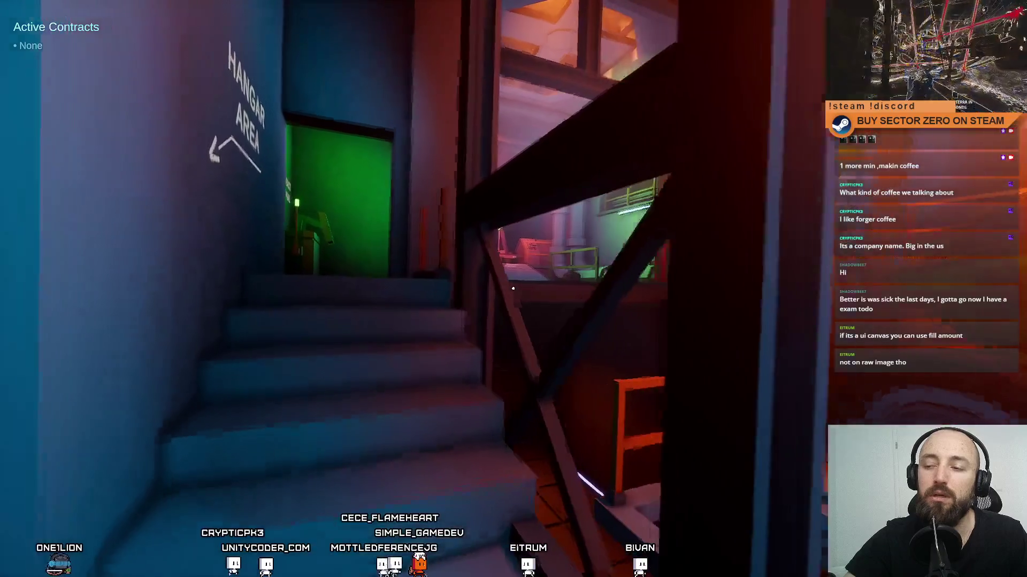
pyautogui.press('w')
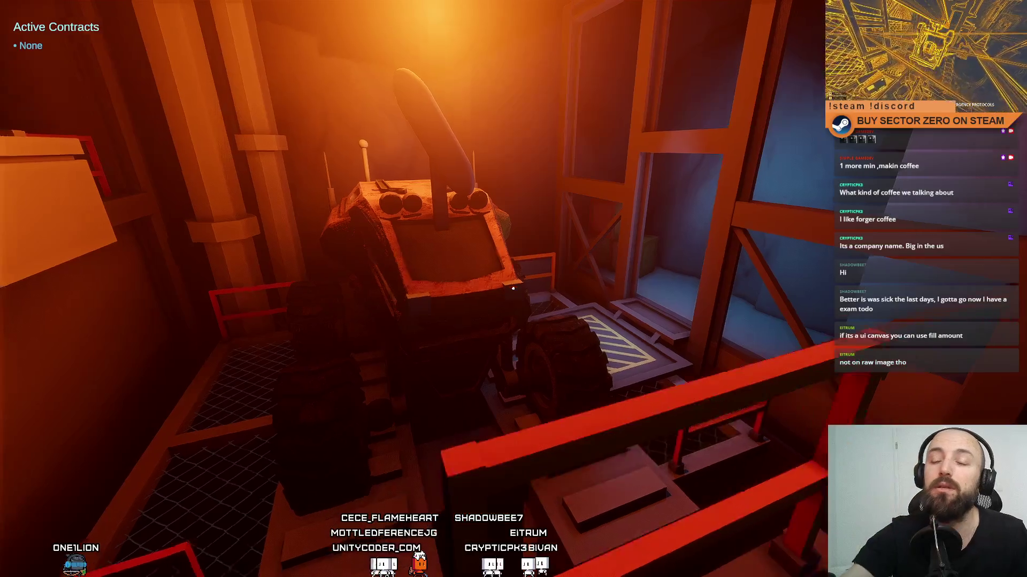
pyautogui.press('w')
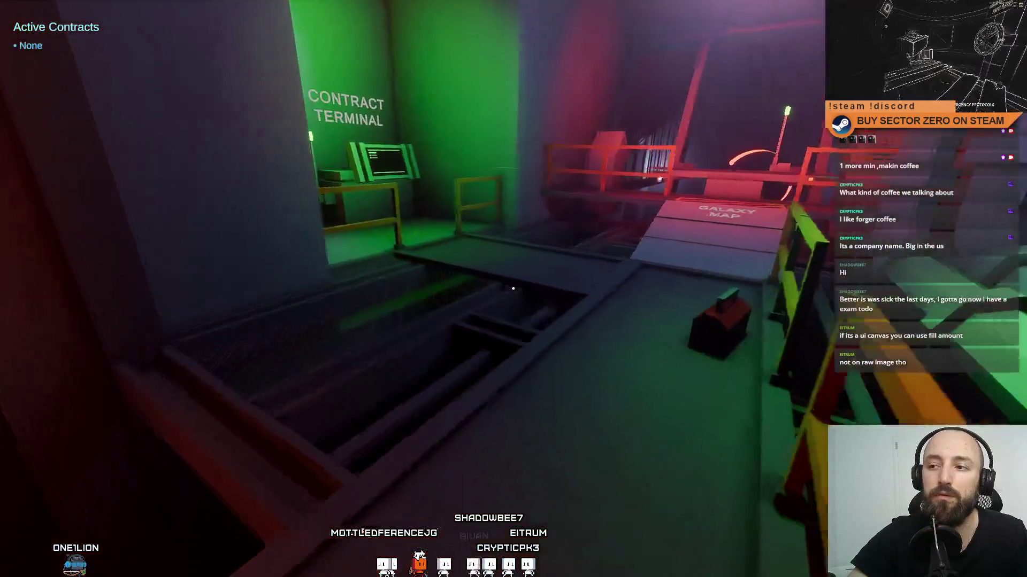
pyautogui.press('w')
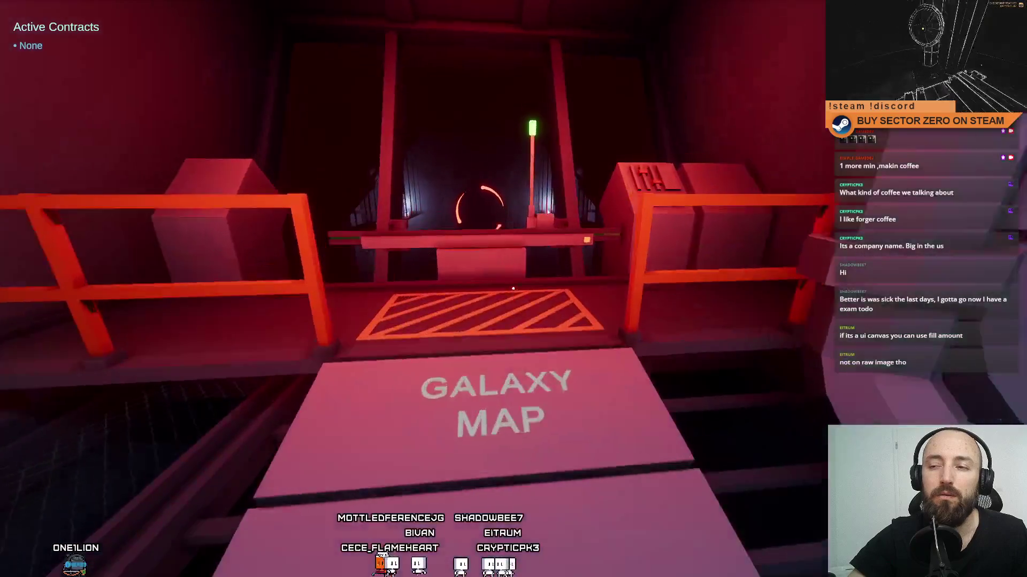
# Step: Inspect the run-setup terminal showing drift time 03:00, then exit fullscreen play to the editor
pyautogui.press('w')
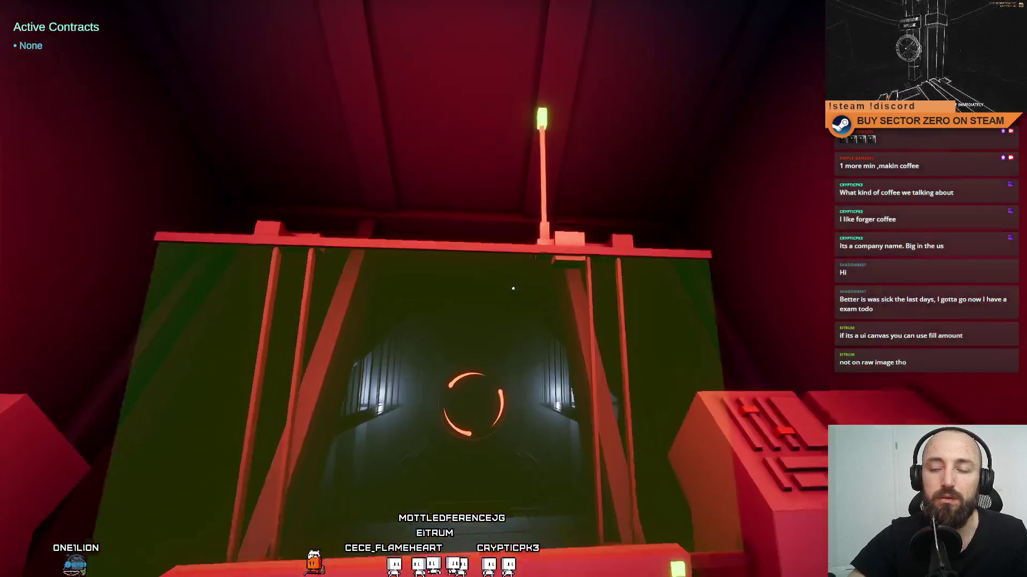
pyautogui.press('w')
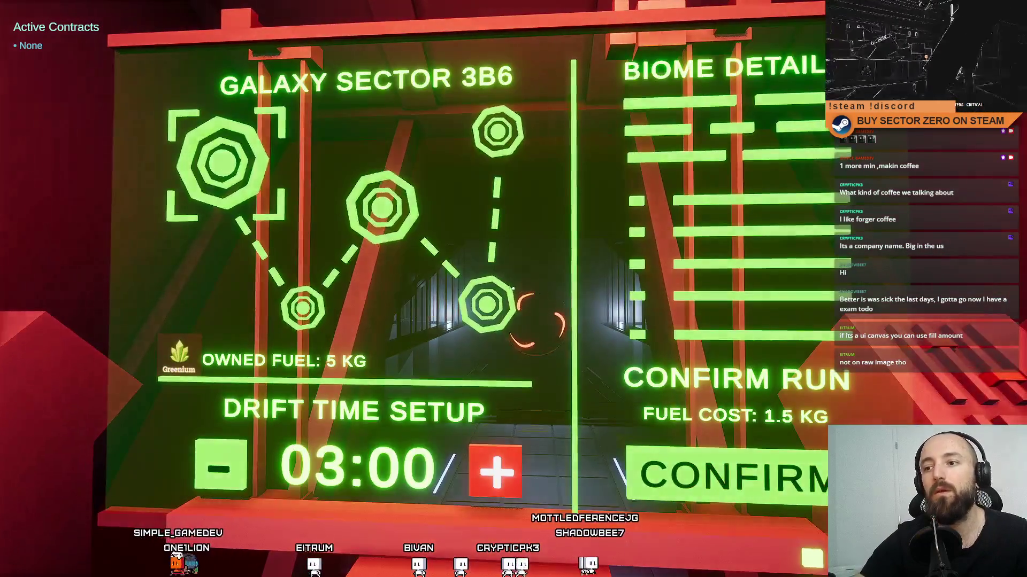
pyautogui.press('s')
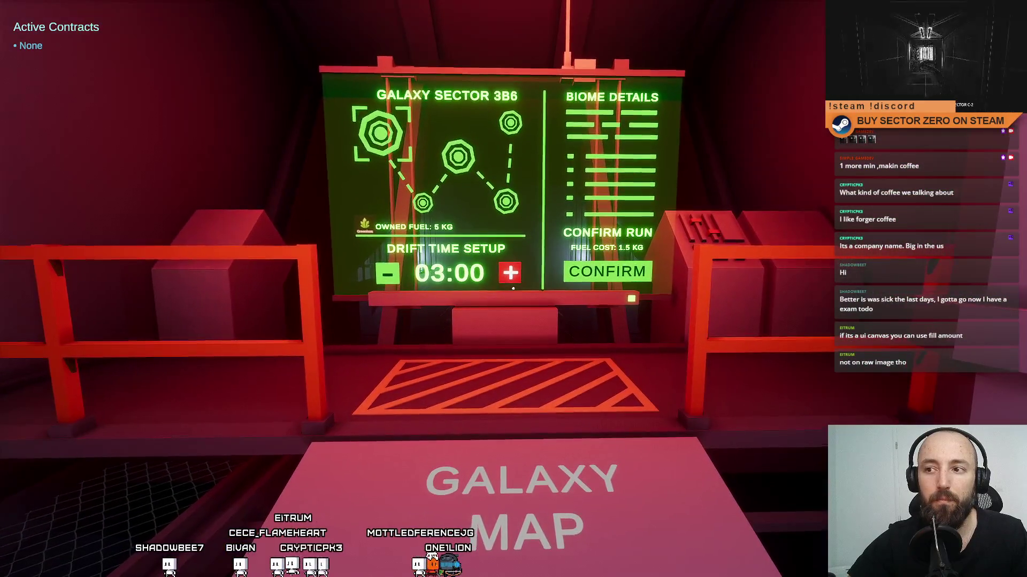
pyautogui.press('Escape')
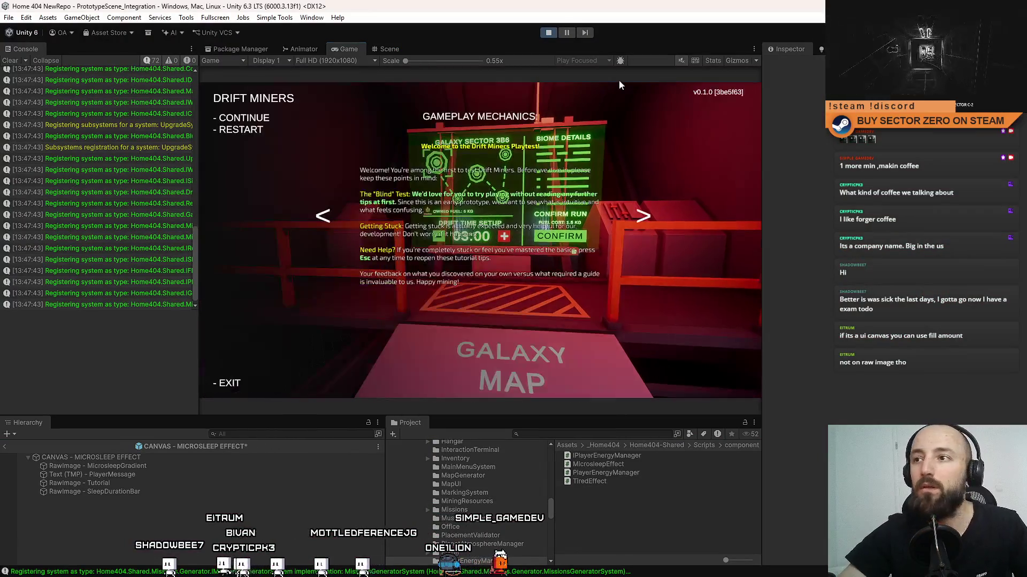
# Step: Search project assets for 'ga' and open the GalaxyMapSystem script in Visual Studio
pyautogui.click(576, 433)
pyautogui.write('galaxy map')
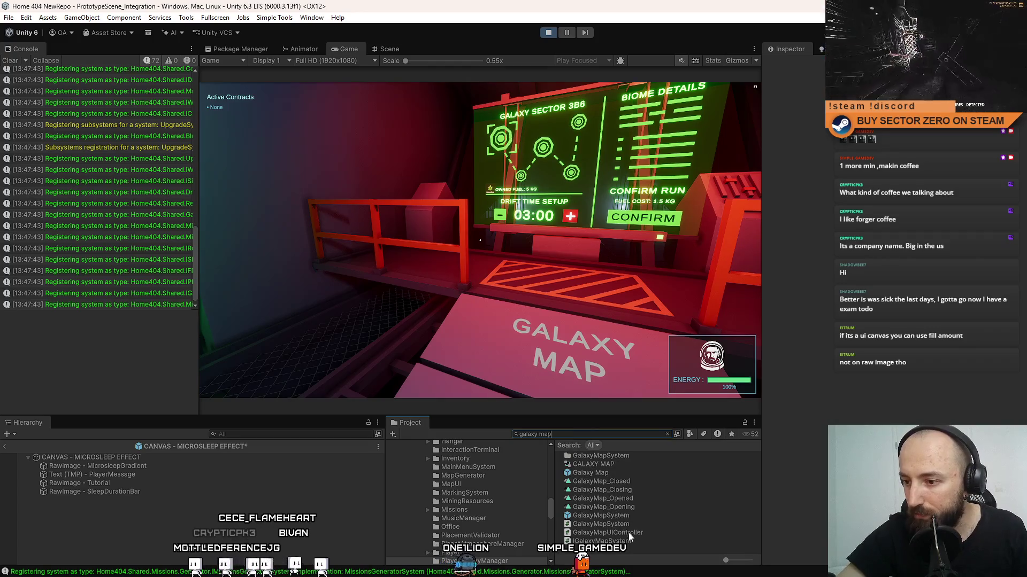
pyautogui.click(631, 524)
pyautogui.doubleClick(614, 524)
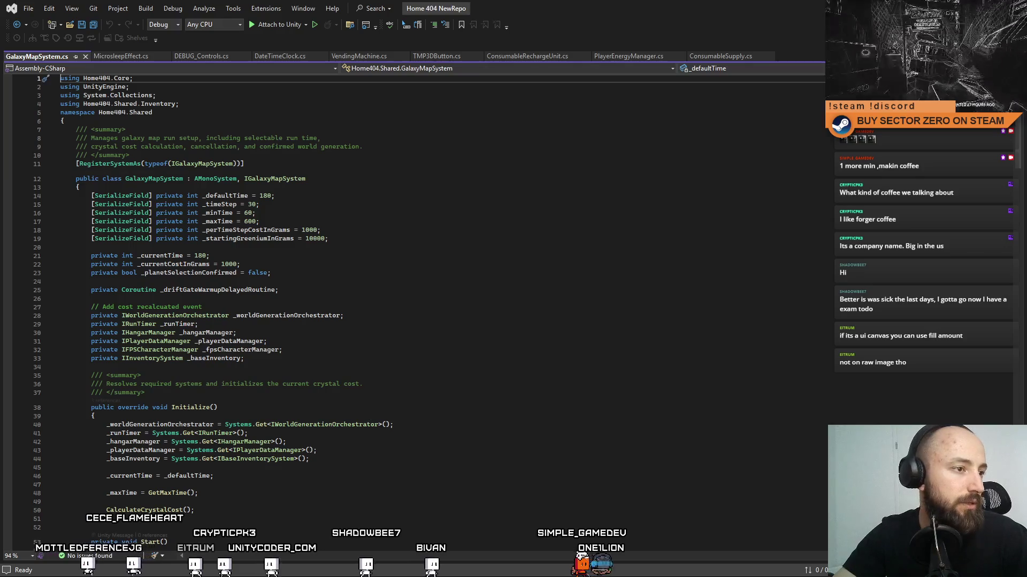
pyautogui.click(454, 253)
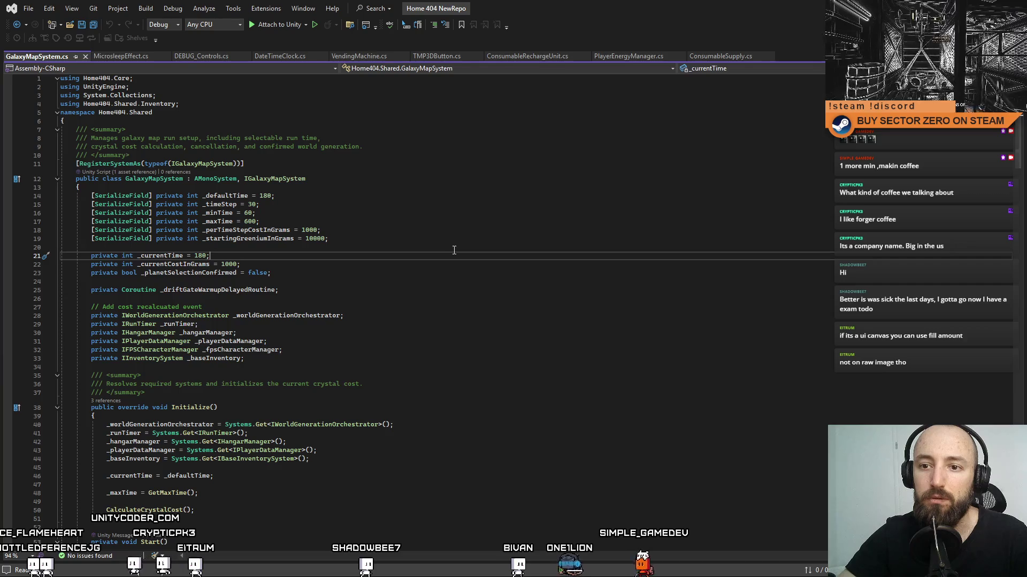
pyautogui.scroll(-8, 501, 281)
pyautogui.scroll(6, 501, 281)
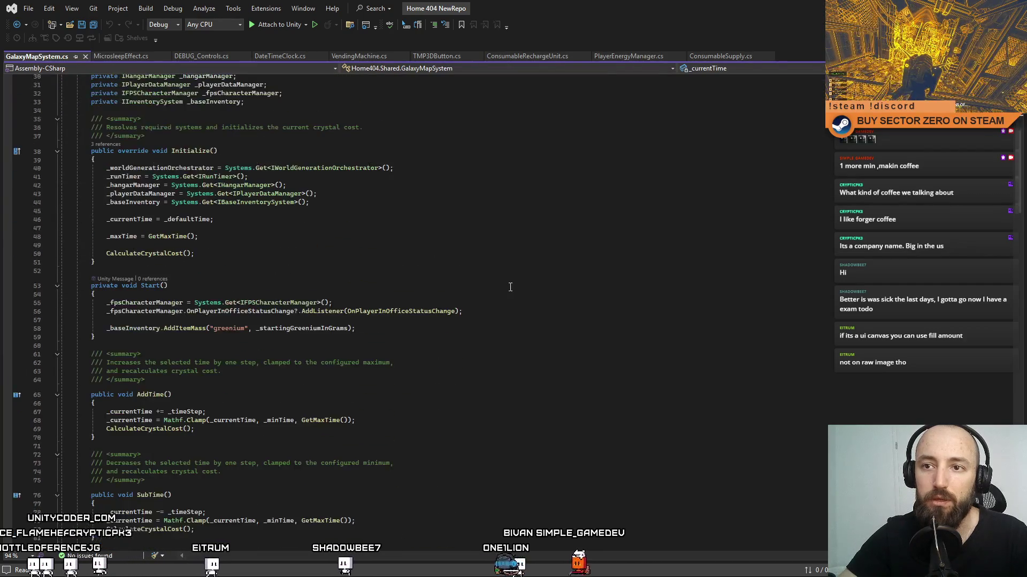
pyautogui.moveTo(1018, 160)
pyautogui.mouseDown()
pyautogui.moveTo(1018, 235)
pyautogui.moveTo(993, 356)
pyautogui.moveTo(998, 395)
pyautogui.mouseUp()
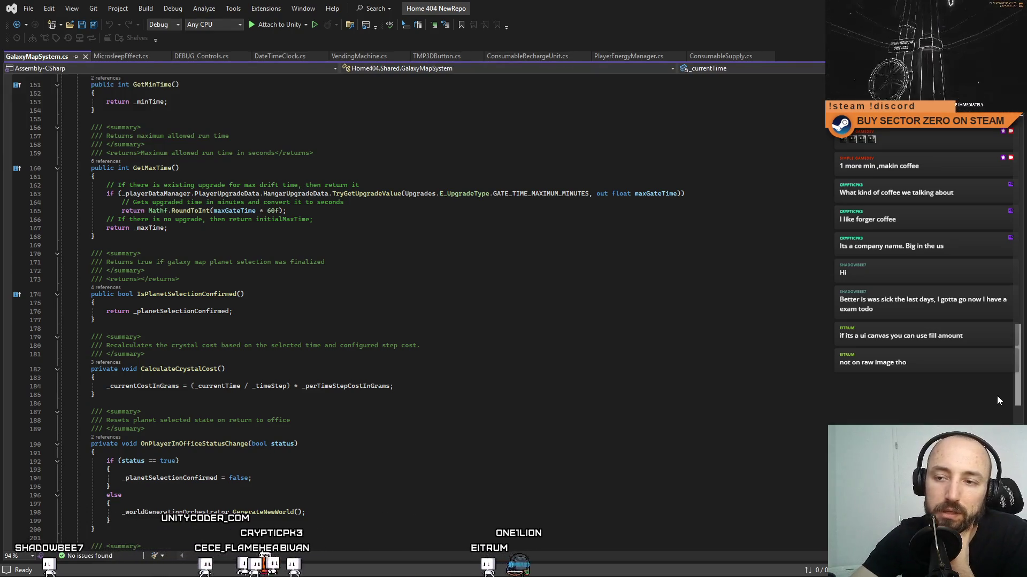
pyautogui.moveTo(997, 400); pyautogui.dragTo(998, 432)
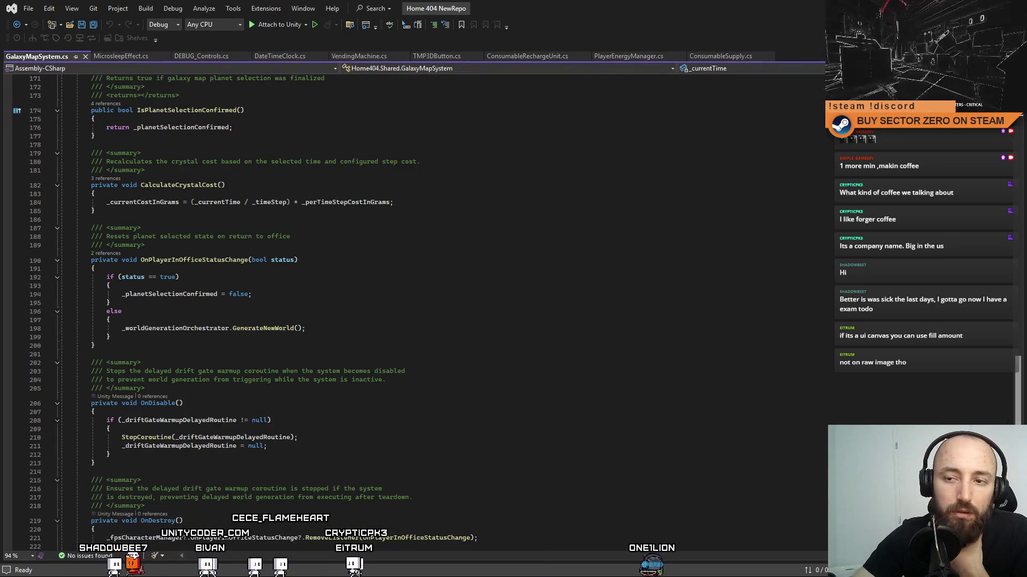
pyautogui.scroll(-3, 411, 310)
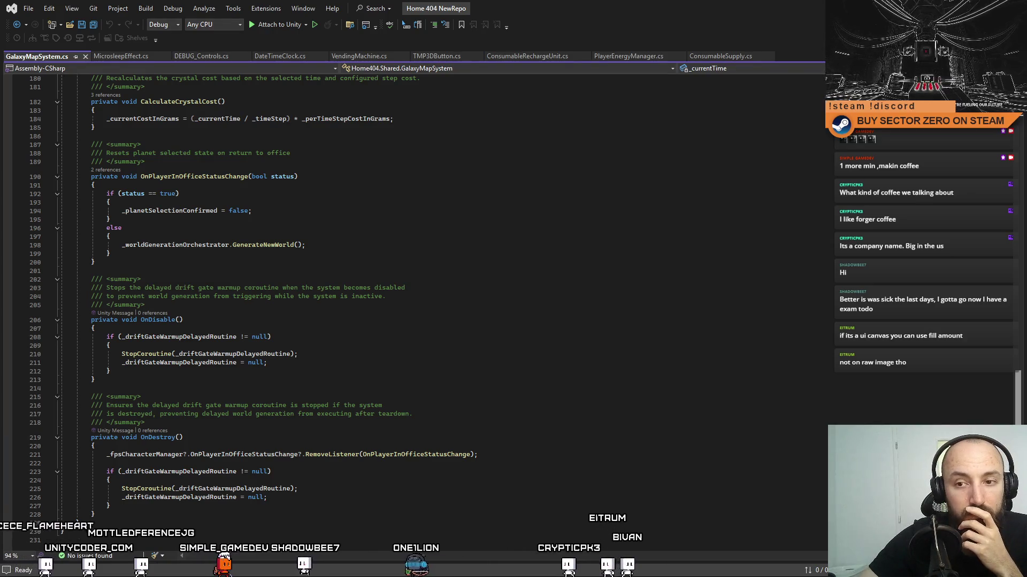
pyautogui.scroll(12, 995, 411)
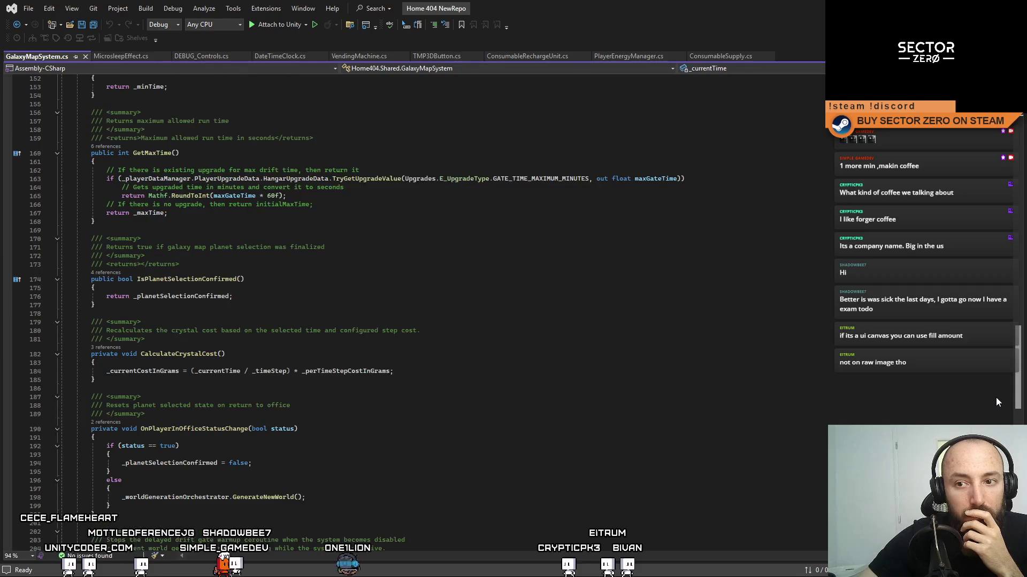
pyautogui.scroll(20, 996, 388)
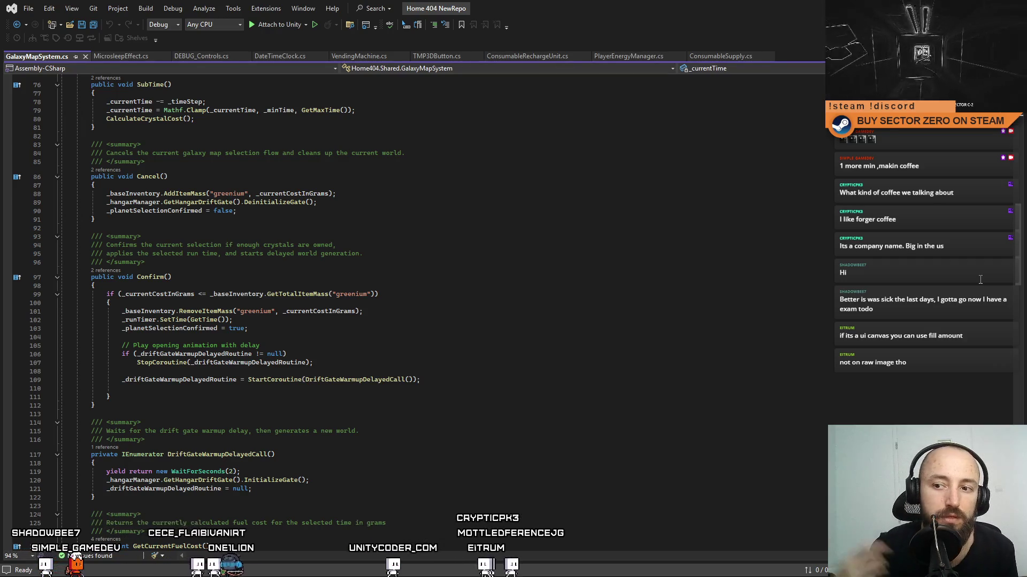
pyautogui.moveTo(423, 379)
pyautogui.mouseDown()
pyautogui.moveTo(129, 346)
pyautogui.moveTo(139, 362)
pyautogui.moveTo(135, 354)
pyautogui.mouseUp()
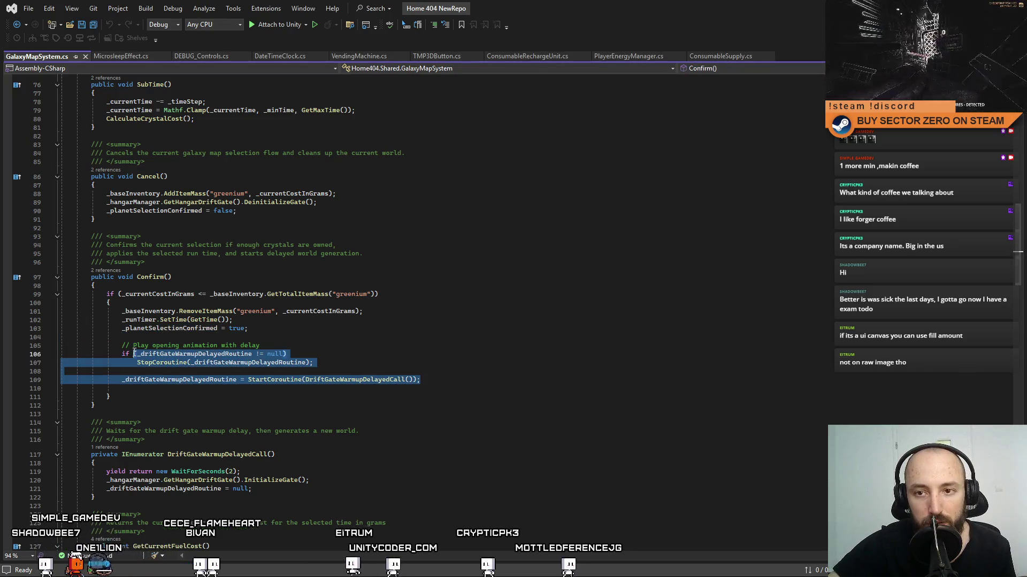
pyautogui.click(356, 339)
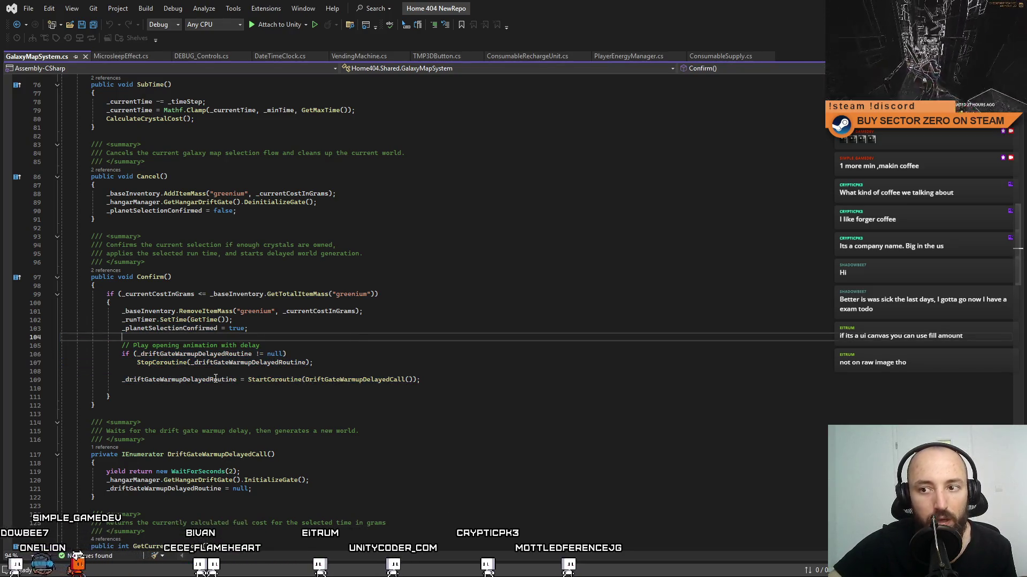
pyautogui.click(198, 387)
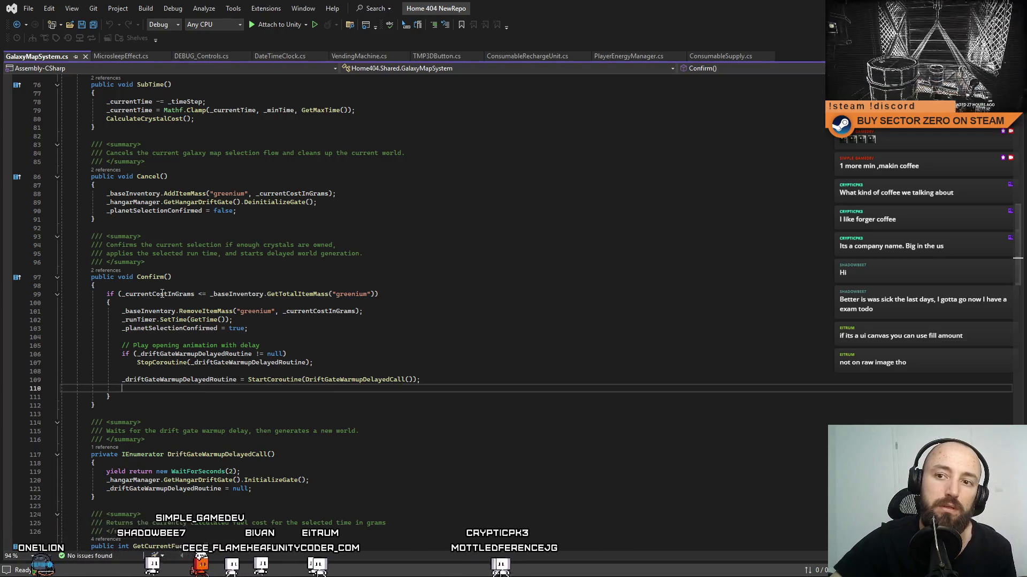
pyautogui.scroll(-12, 429, 345)
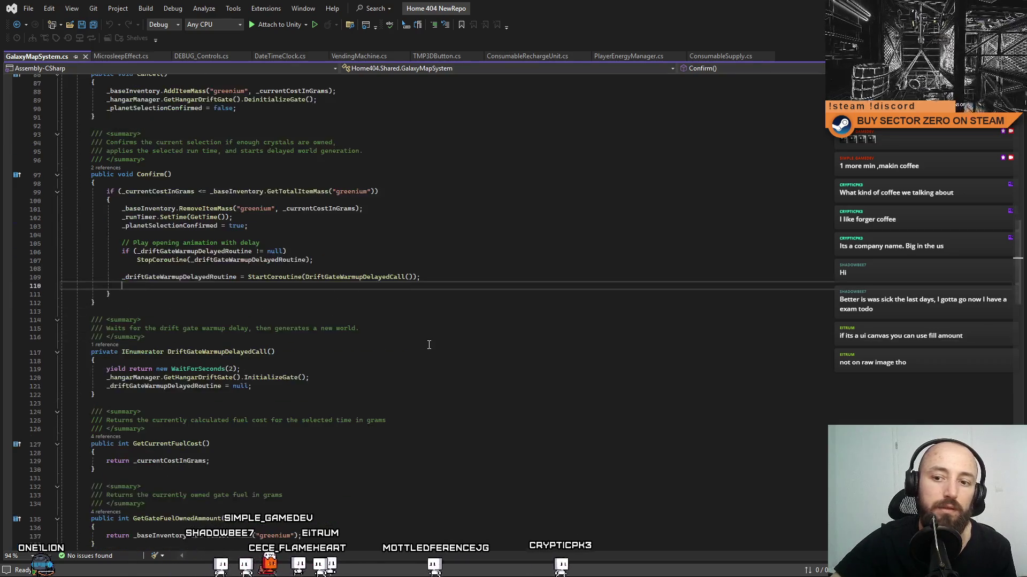
pyautogui.scroll(-4, 429, 345)
pyautogui.scroll(-8, 333, 404)
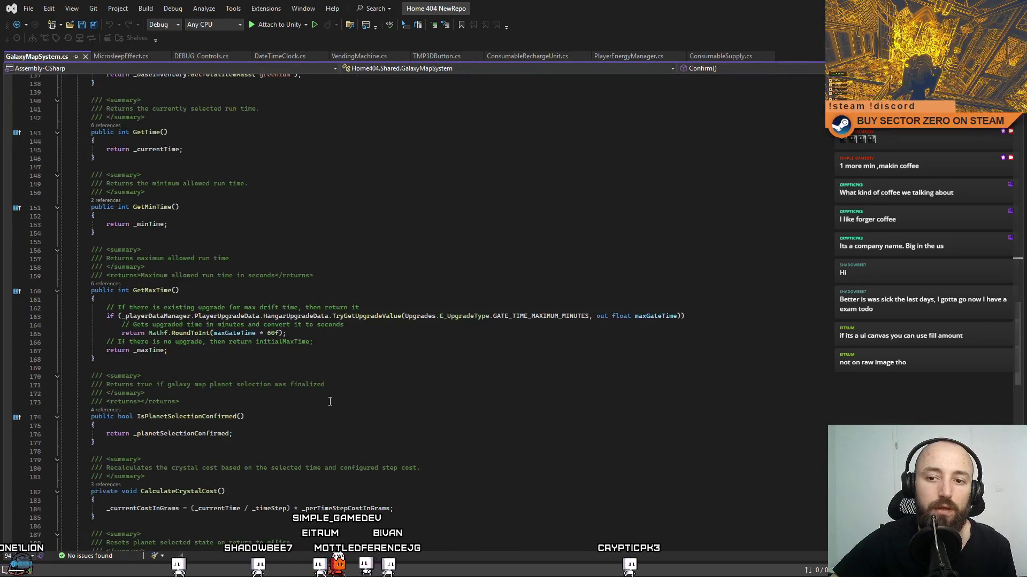
pyautogui.scroll(-3, 221, 327)
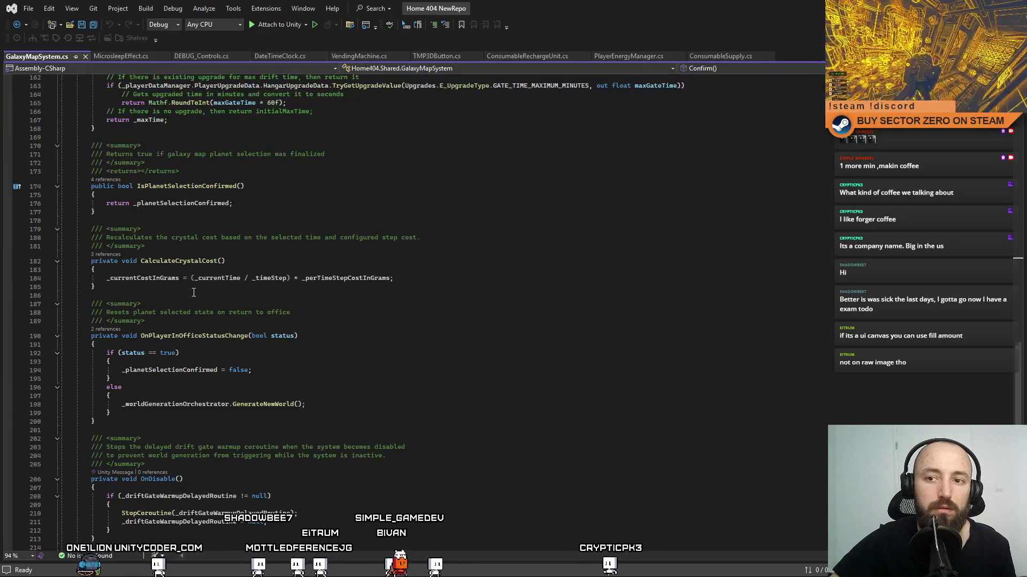
pyautogui.scroll(-3, 214, 330)
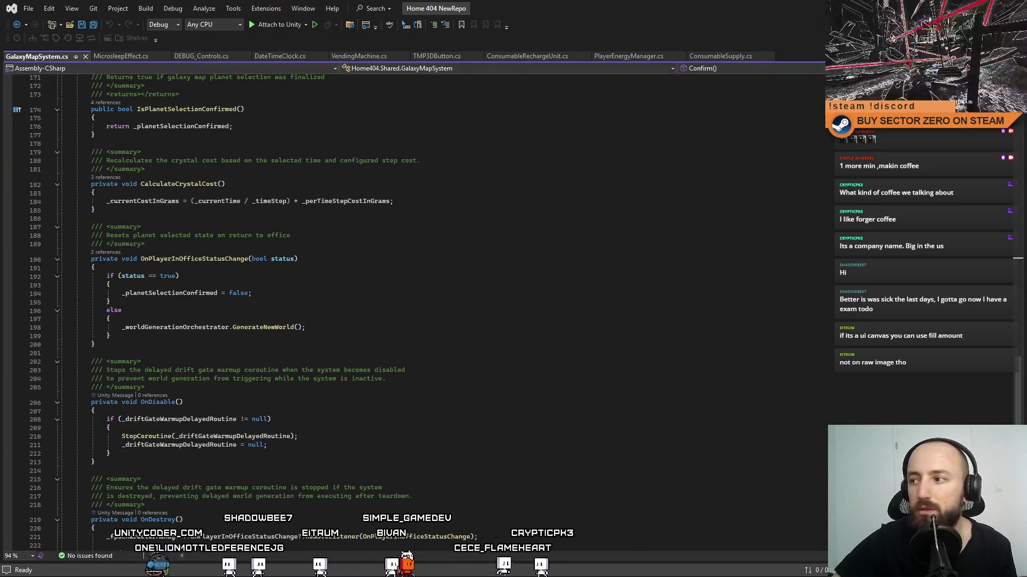
pyautogui.click(1007, 247)
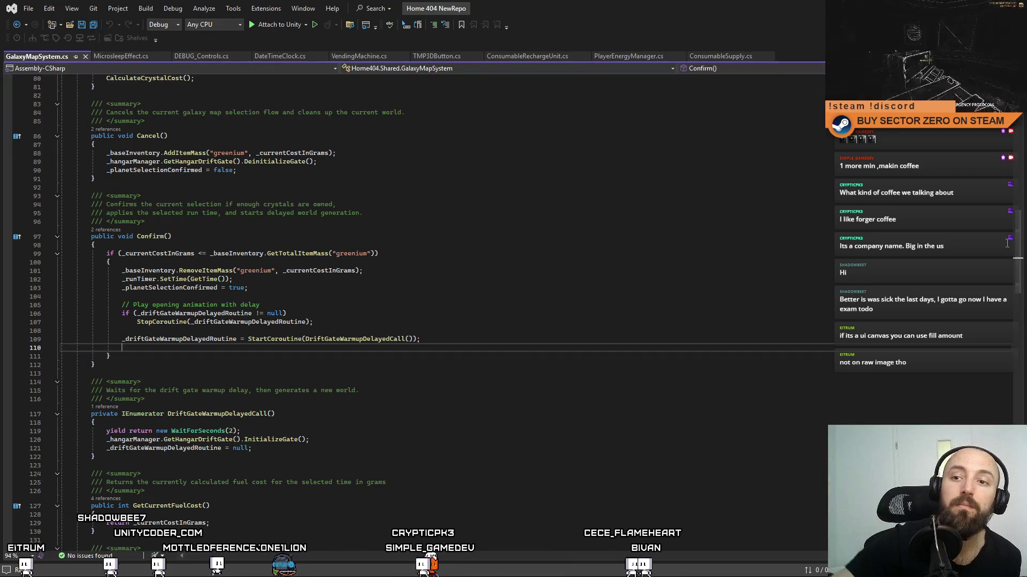
pyautogui.scroll(3, 289, 252)
pyautogui.click(290, 252)
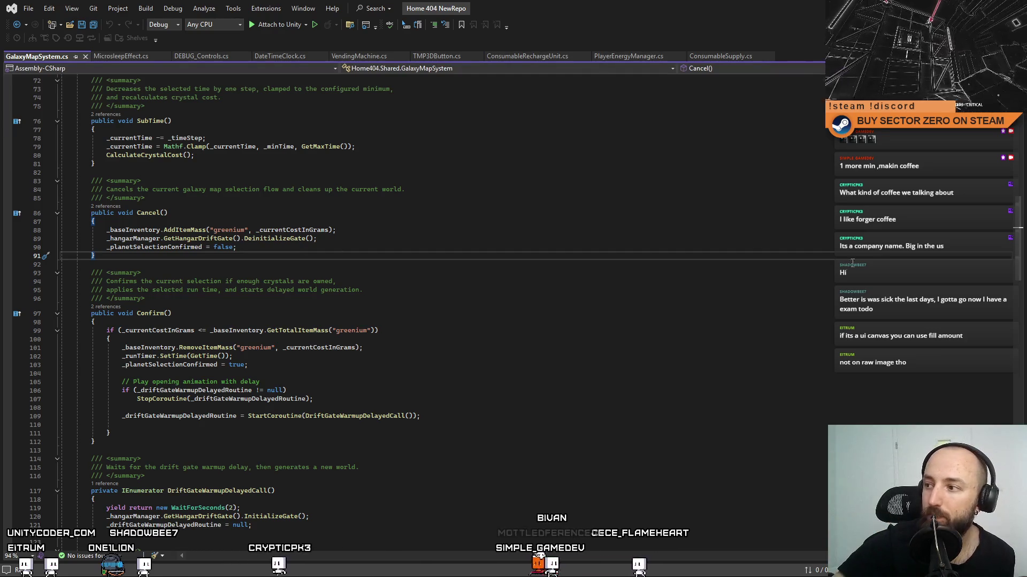
pyautogui.moveTo(1022, 240)
pyautogui.mouseDown()
pyautogui.moveTo(1019, 441)
pyautogui.moveTo(1016, 229)
pyautogui.mouseUp()
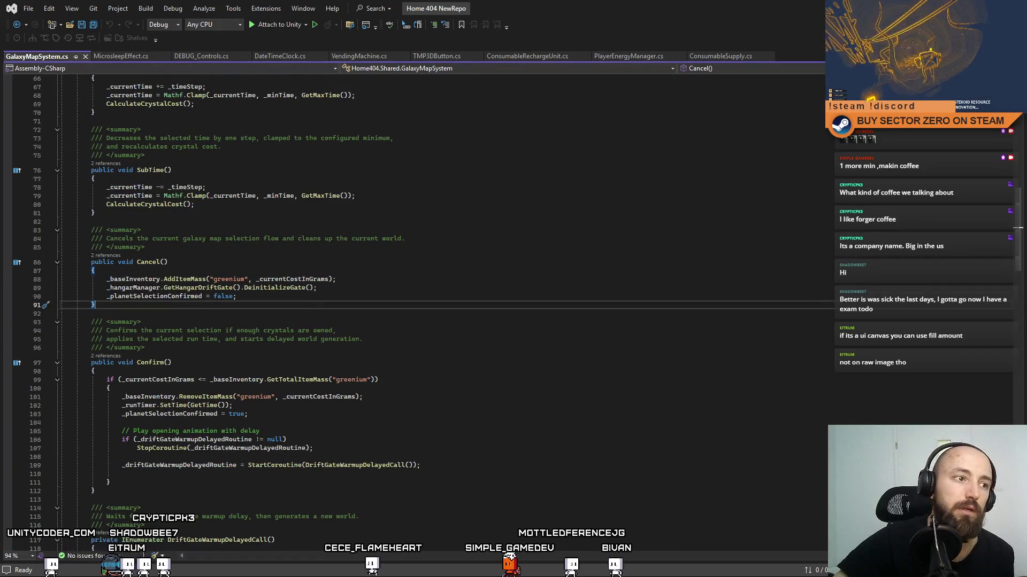
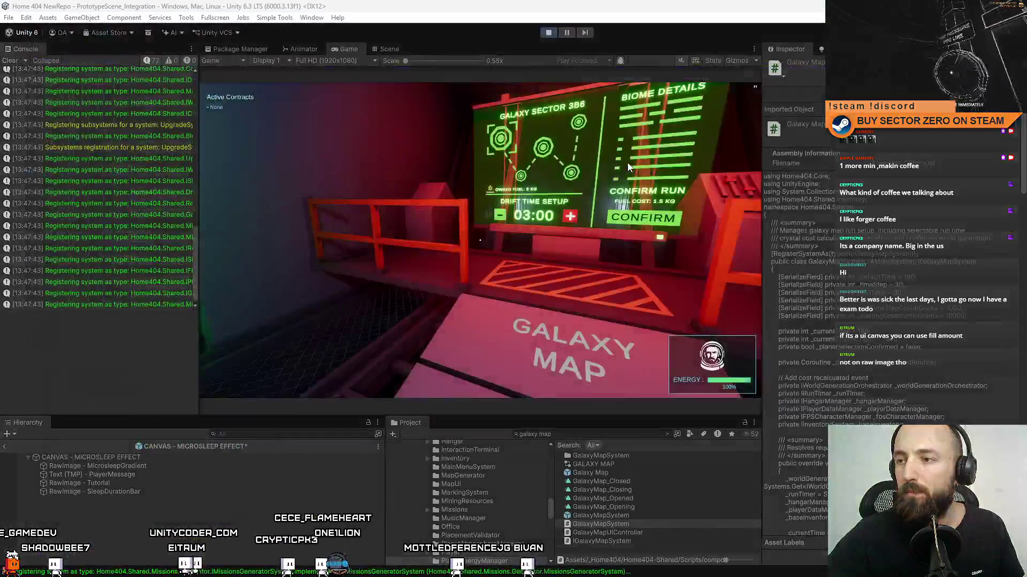
# Step: Stop the running game in the Unity editor and save the project with File > Save Project
pyautogui.click(548, 33)
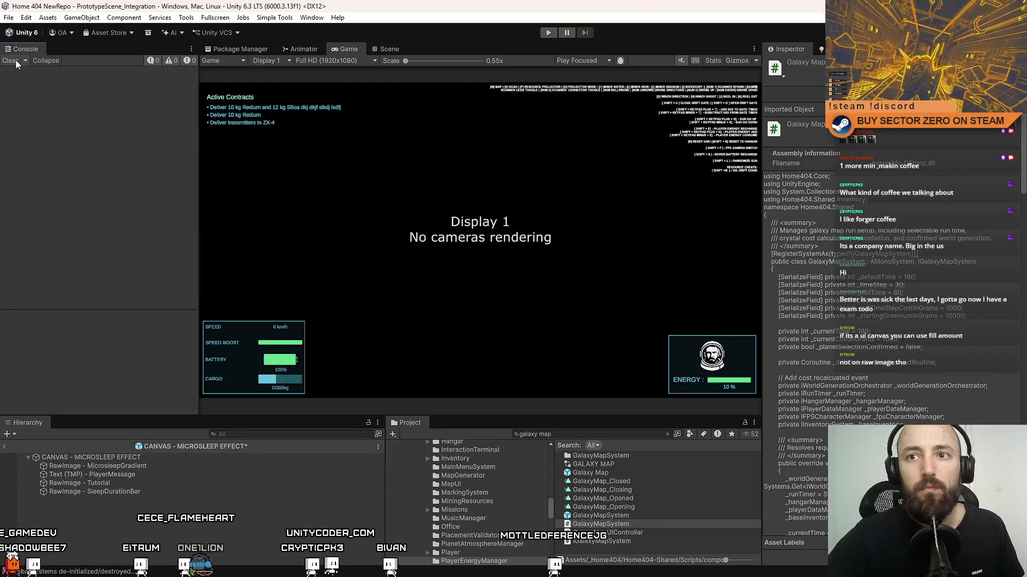
pyautogui.click(9, 18)
pyautogui.click(38, 134)
# Step: In Sourcetree, select all five unstaged files, including SleepIcon.png and the CANVAS prefab
pyautogui.press('super+d')
pyautogui.hotkey('alt', 'Tab')
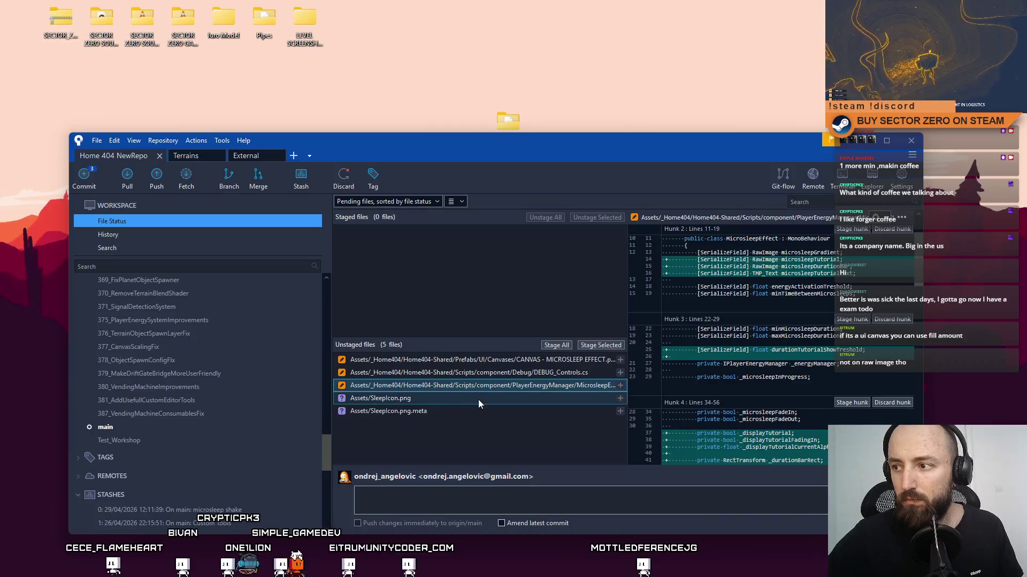
pyautogui.click(474, 401)
pyautogui.click(461, 408)
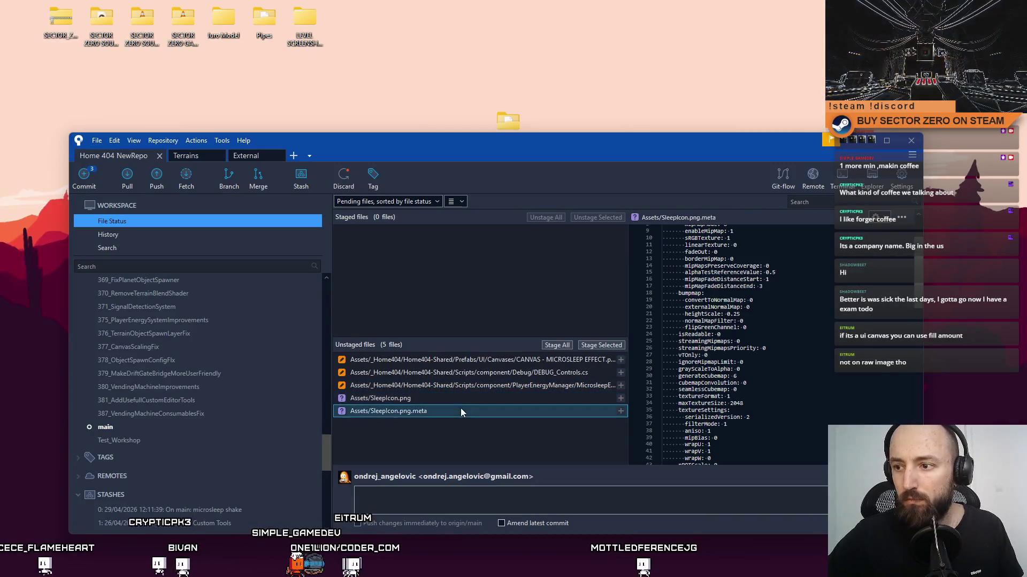
pyautogui.click(512, 363)
pyautogui.keyDown('shift'); pyautogui.click(416, 412); pyautogui.keyUp('shift')
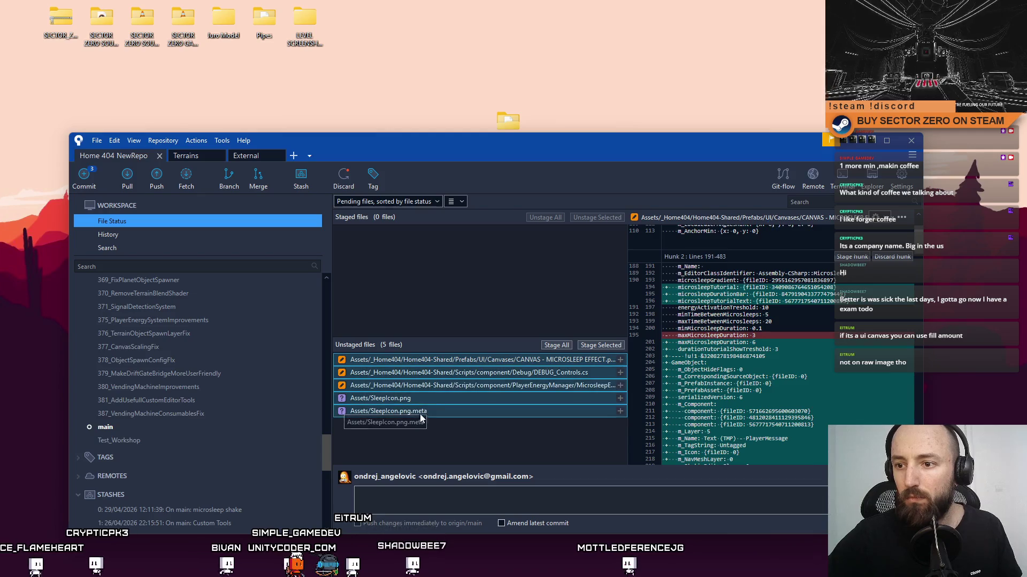
# Step: Try stashing them as 'Microsleepshake'; after the errors caused by untracked SleepIcon.png, cancel the stash
pyautogui.rightClick(527, 377)
pyautogui.click(300, 177)
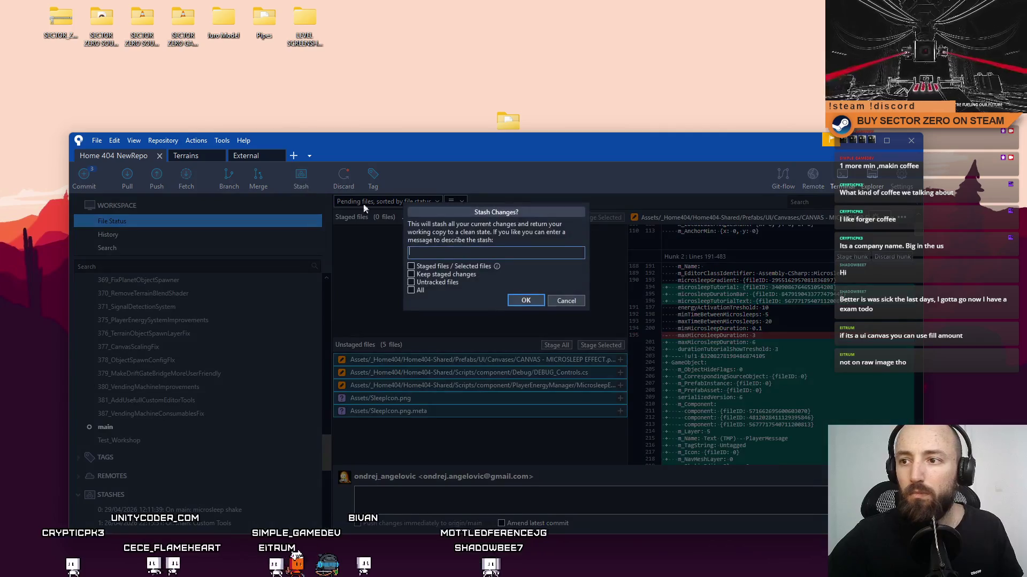
pyautogui.click(521, 301)
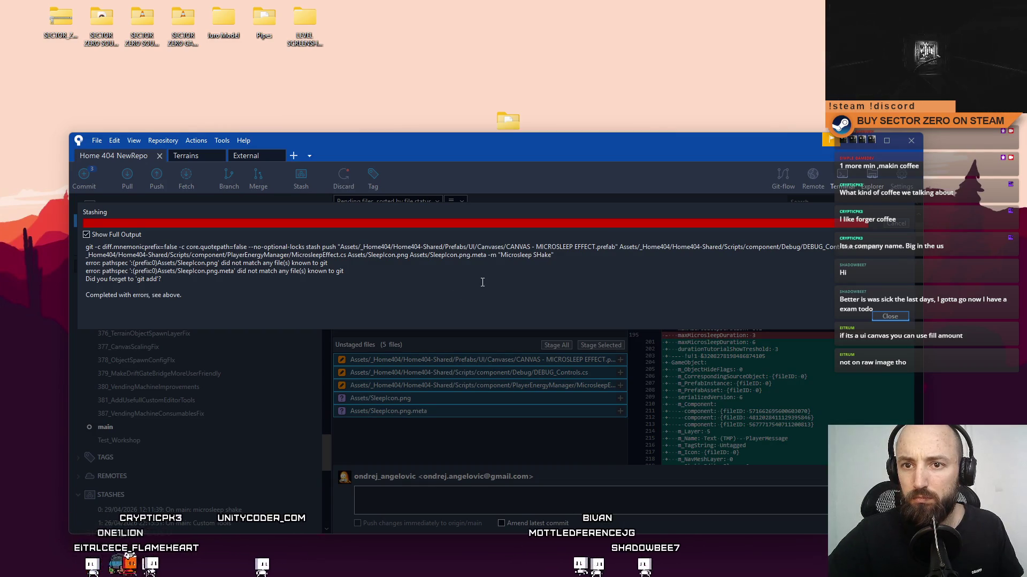
pyautogui.click(882, 316)
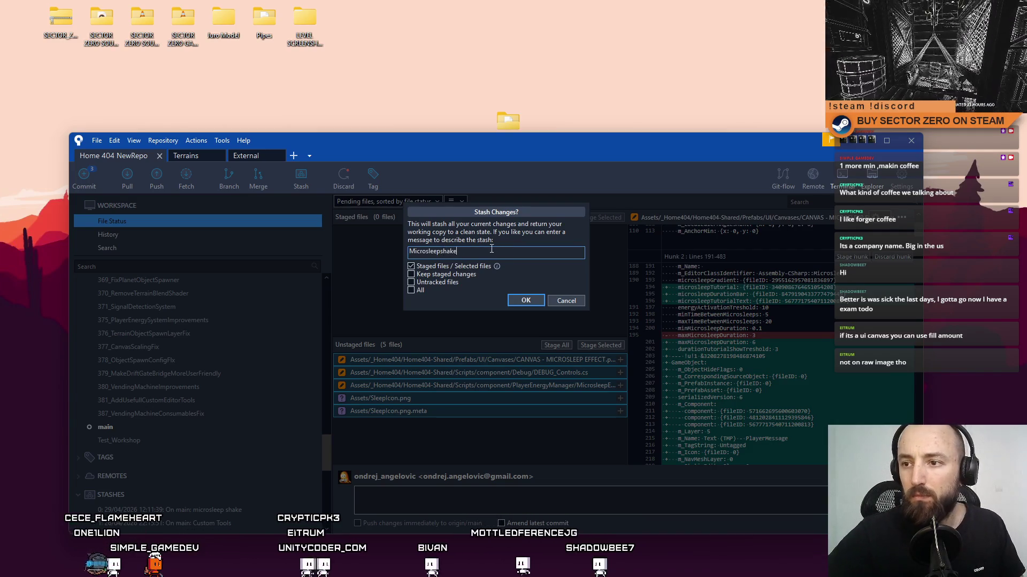
pyautogui.click(520, 303)
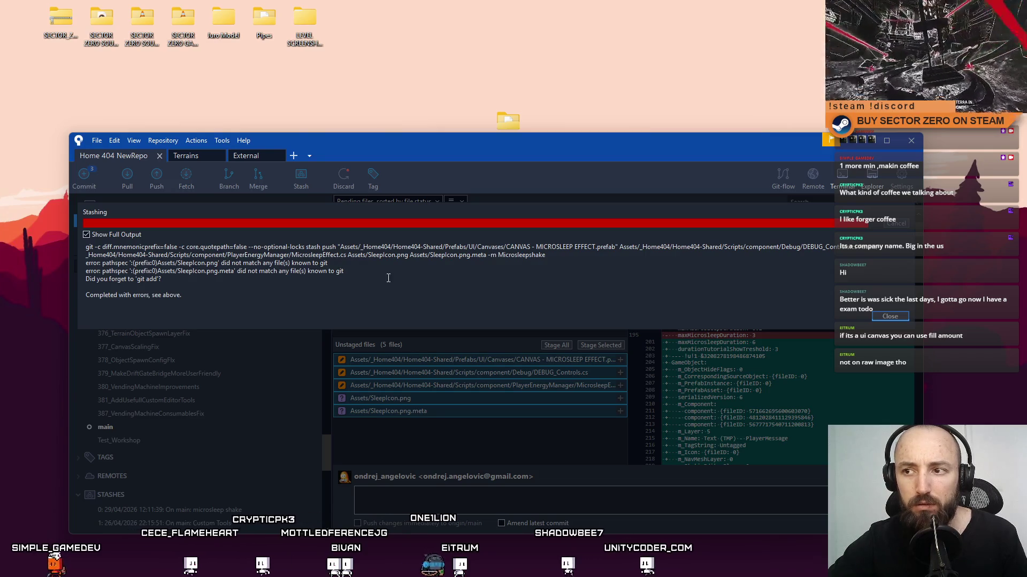
pyautogui.click(890, 316)
pyautogui.click(573, 306)
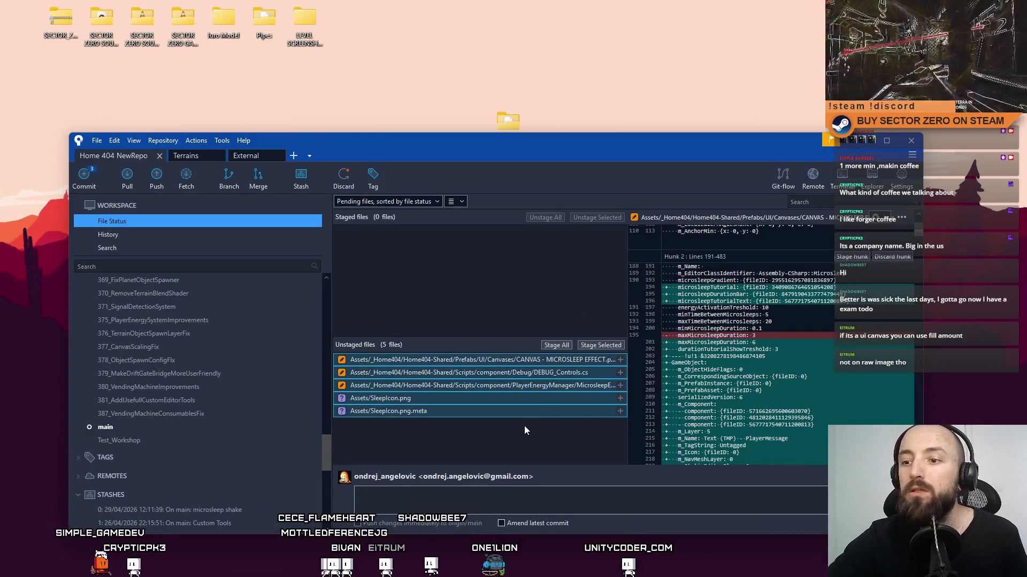
pyautogui.click(522, 413)
pyautogui.click(521, 401)
pyautogui.click(515, 412)
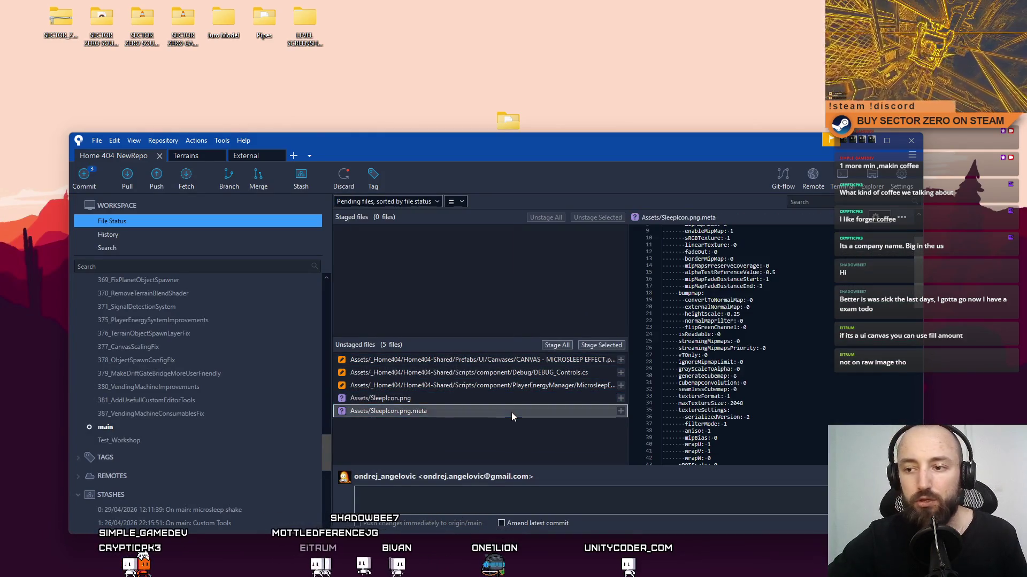
pyautogui.rightClick(511, 413)
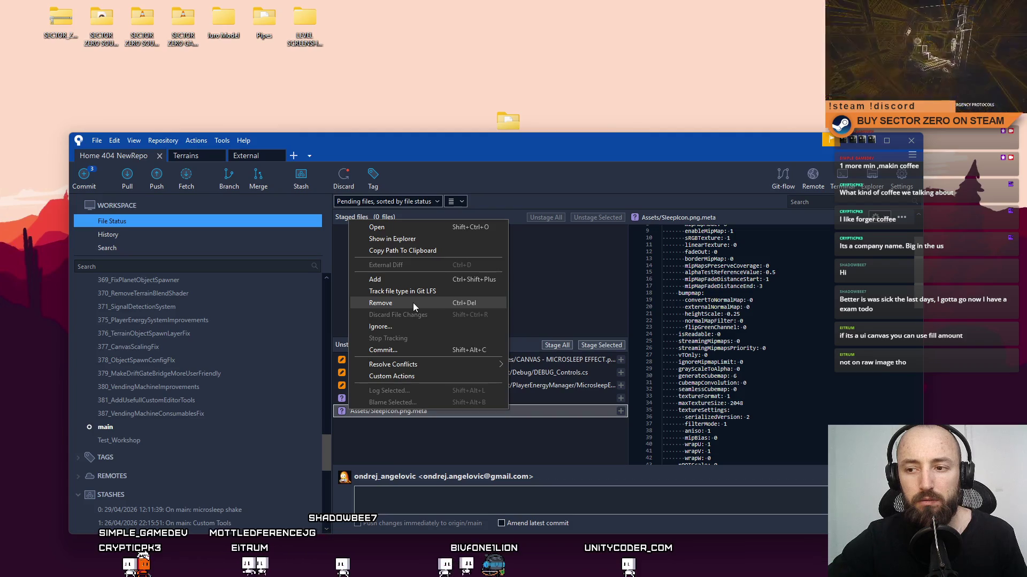
pyautogui.click(406, 398)
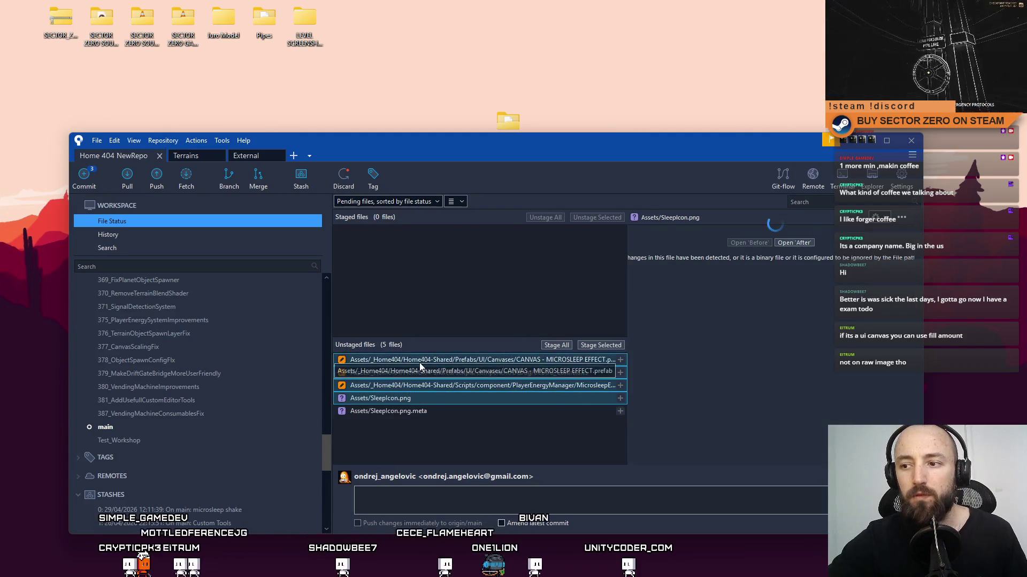
pyautogui.click(419, 364)
pyautogui.click(299, 181)
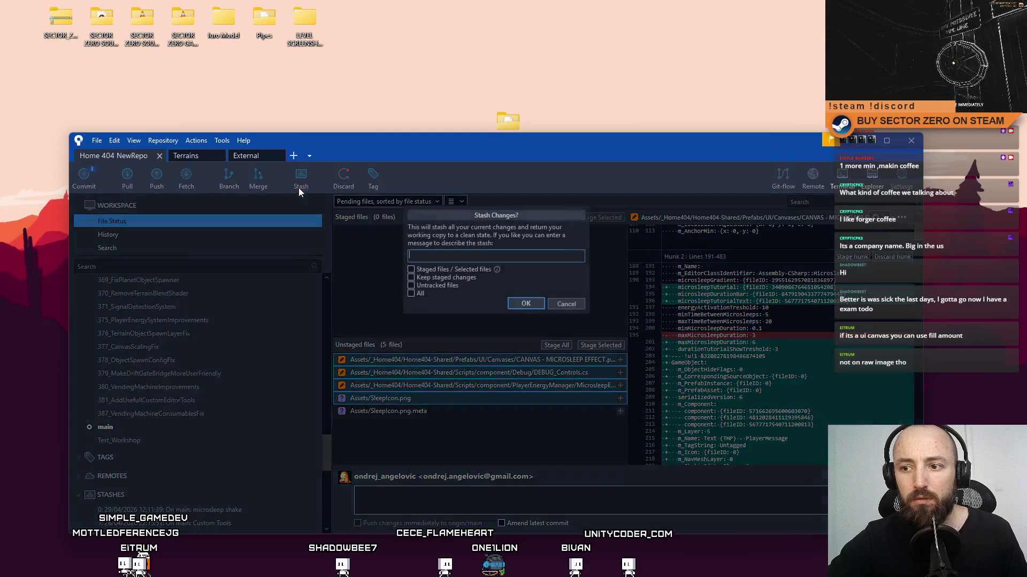
pyautogui.write('M')
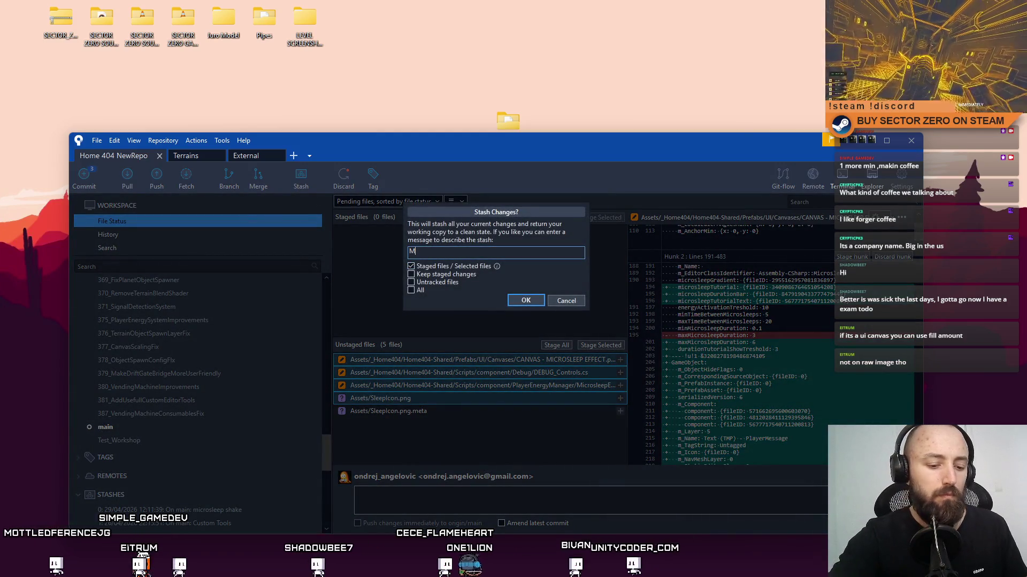
pyautogui.write('icrosleep shake')
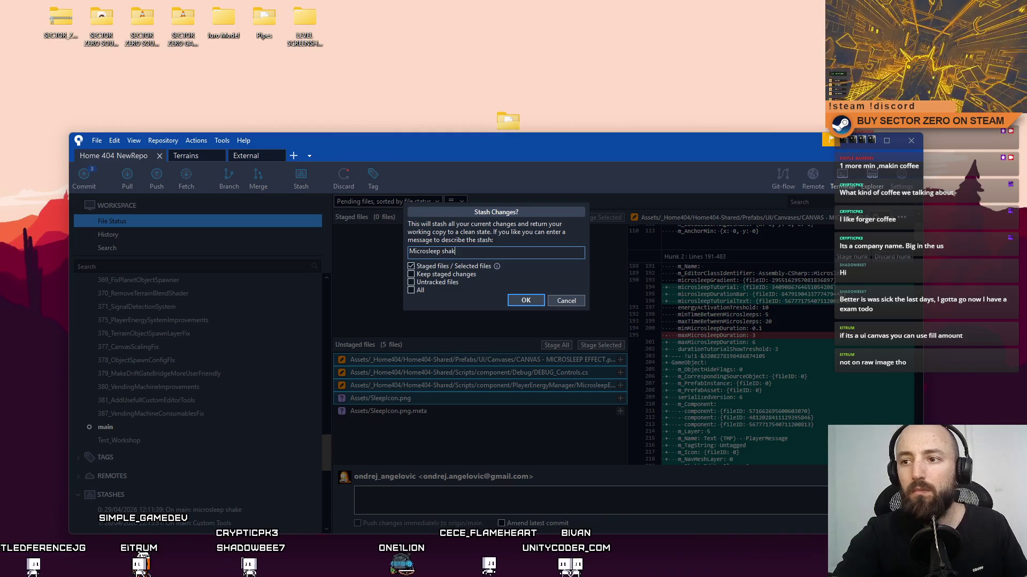
pyautogui.click(522, 299)
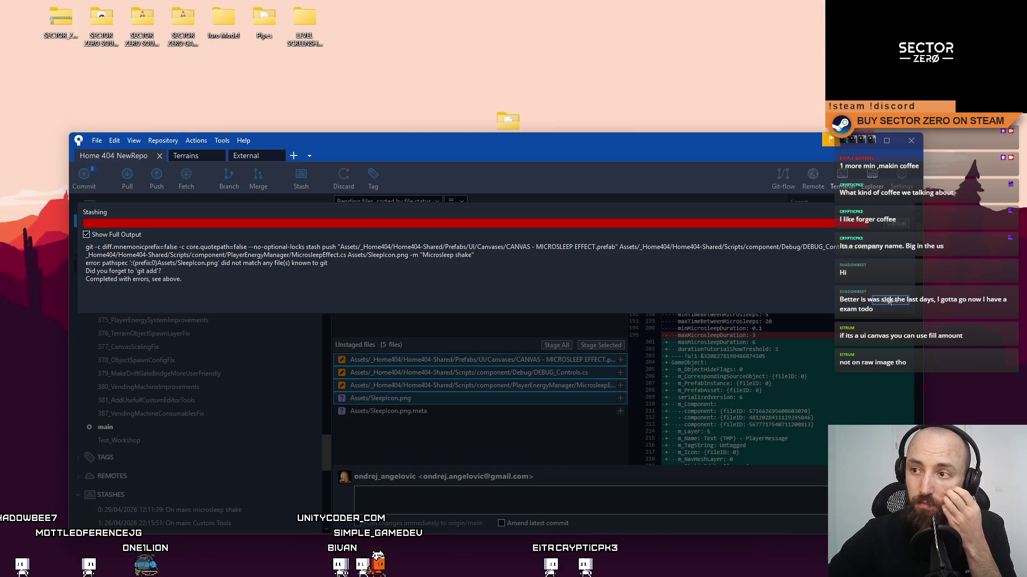
pyautogui.press('Escape')
pyautogui.click(525, 300)
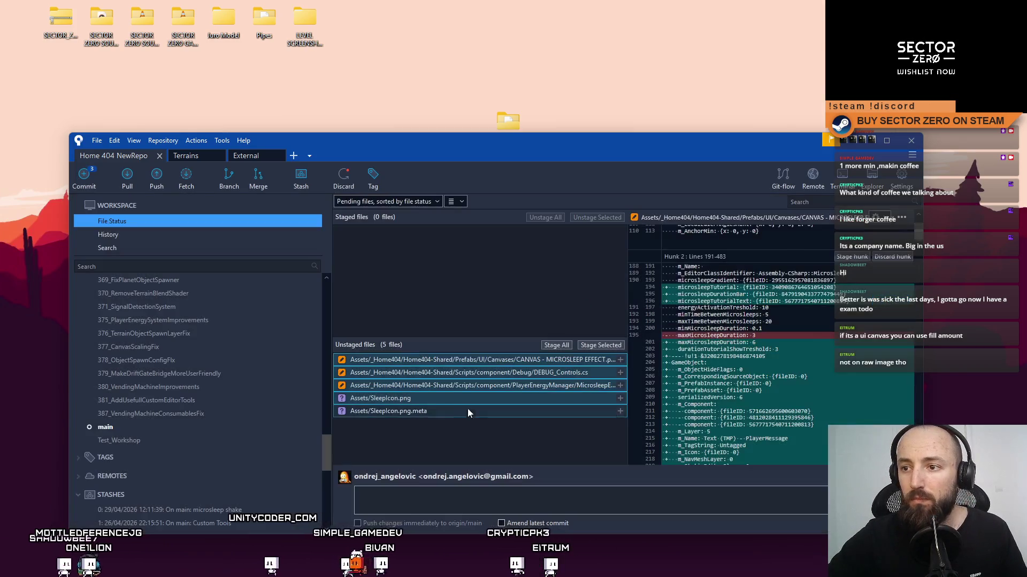
# Step: Stage all five unstaged files
pyautogui.click(470, 410)
pyautogui.keyDown('shift'); pyautogui.click(477, 360); pyautogui.keyUp('shift')
pyautogui.moveTo(477, 360); pyautogui.dragTo(604, 347)
pyautogui.click(604, 348)
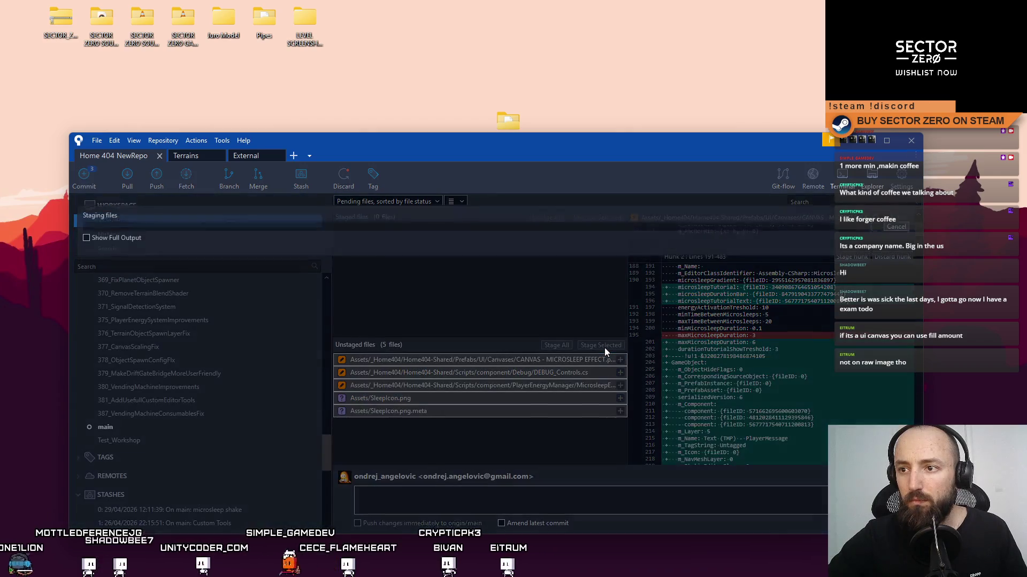
# Step: Stash the five staged files under the message SHAKE, then show the commit history
pyautogui.click(422, 232)
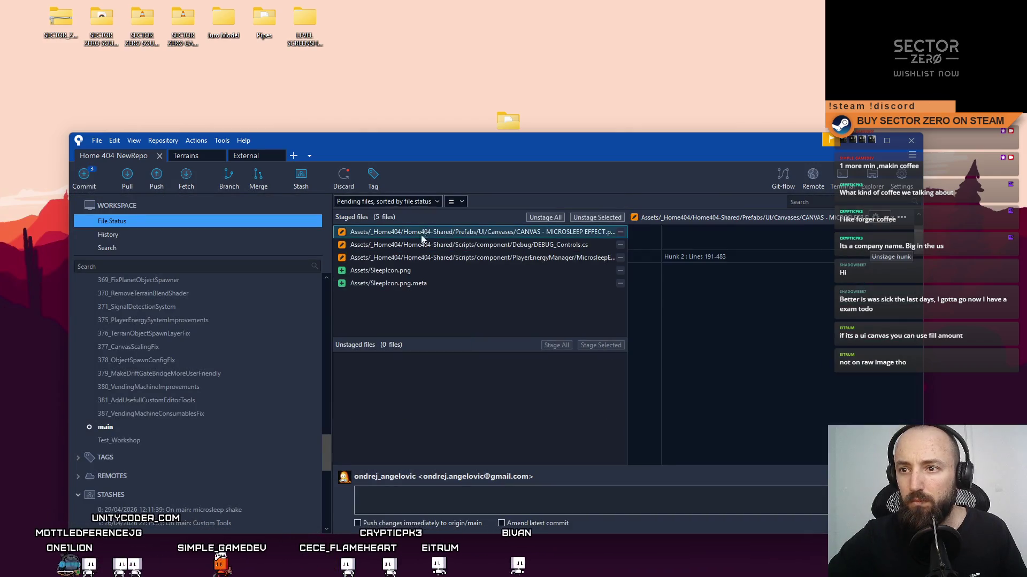
pyautogui.keyDown('shift'); pyautogui.click(388, 283); pyautogui.keyUp('shift')
pyautogui.click(301, 179)
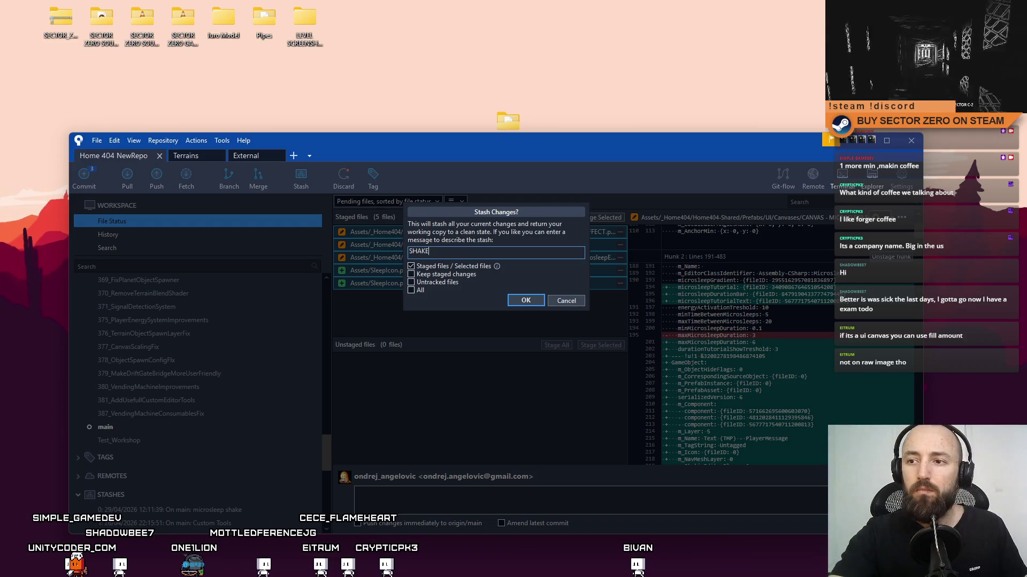
pyautogui.click(526, 301)
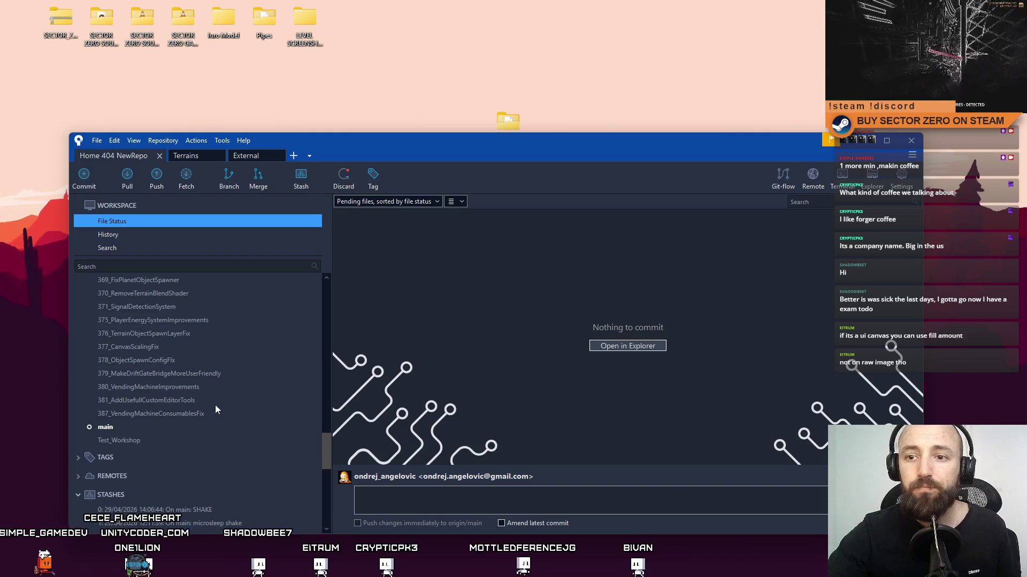
pyautogui.click(176, 427)
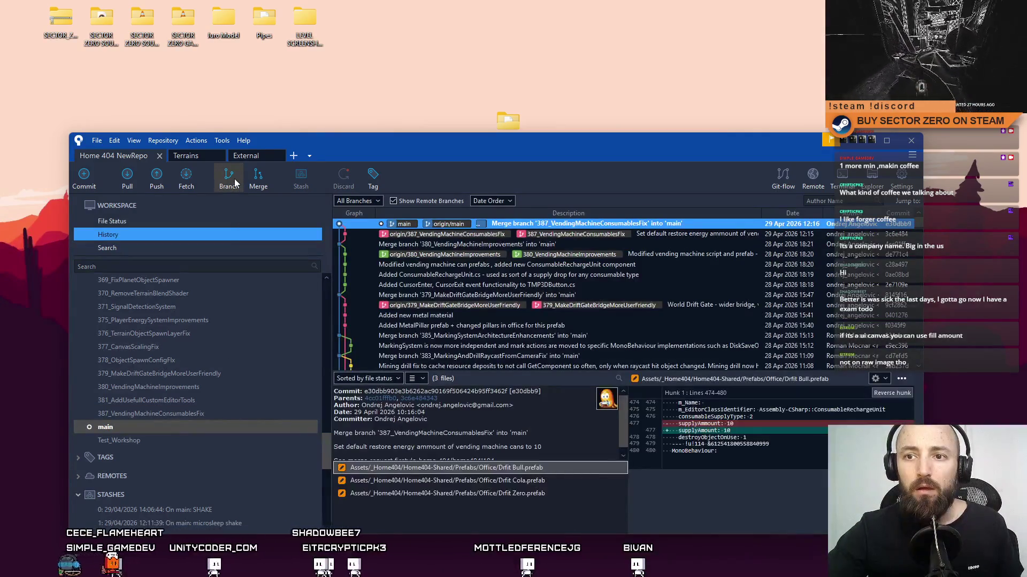
# Step: Create and check out a new branch named 388_MicrosleepMouseShake
pyautogui.click(234, 182)
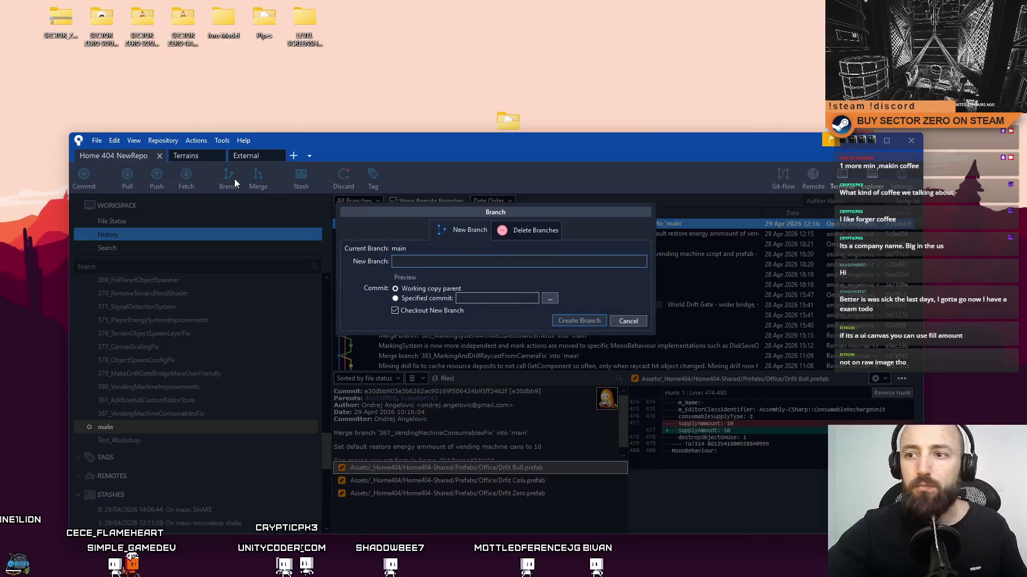
pyautogui.write('388_MicrosleepMouseShake')
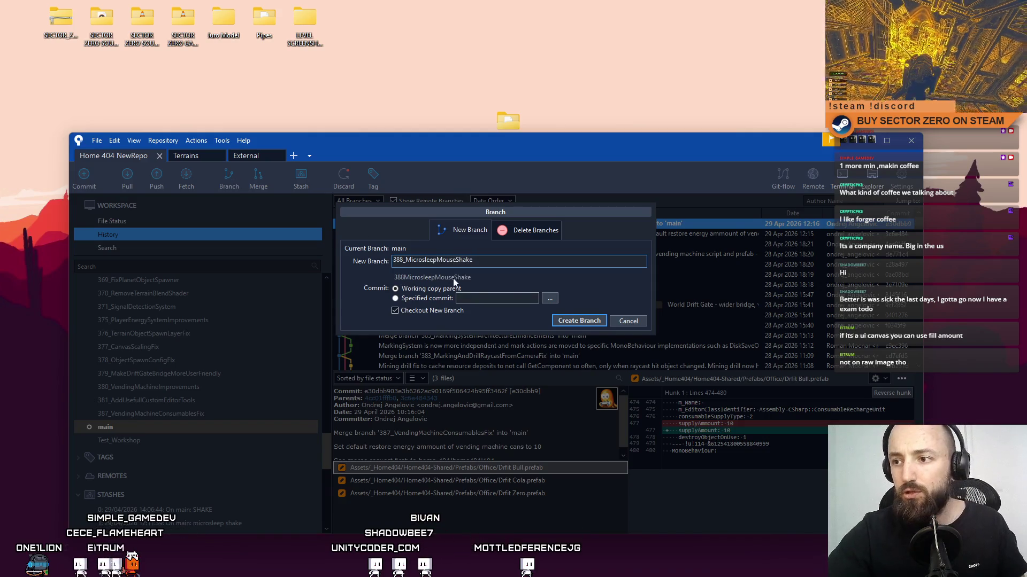
pyautogui.click(577, 321)
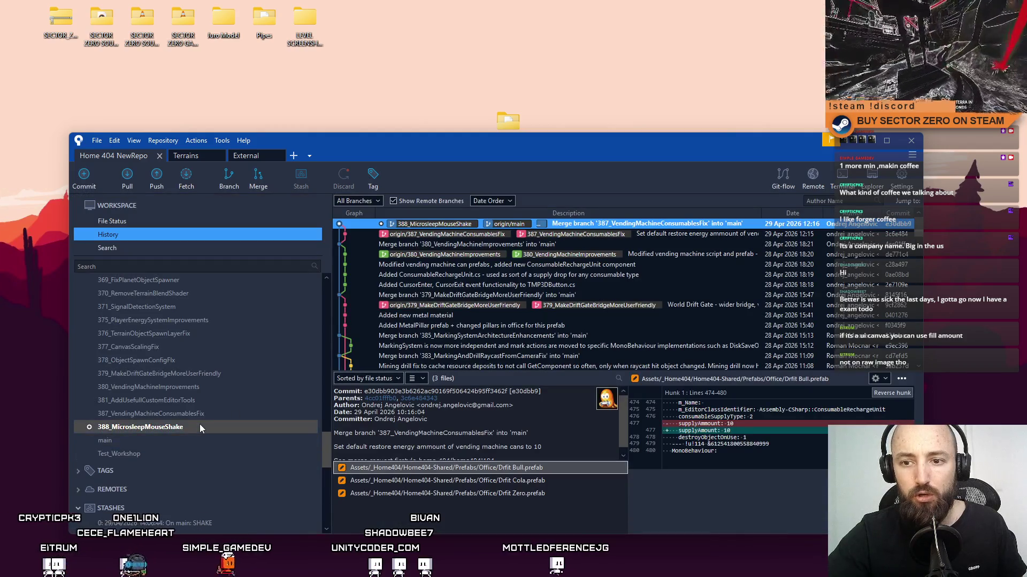
# Step: Apply the SHAKE stash and view the 388_MicrosleepMouseShake branch history
pyautogui.scroll(-1, 178, 464)
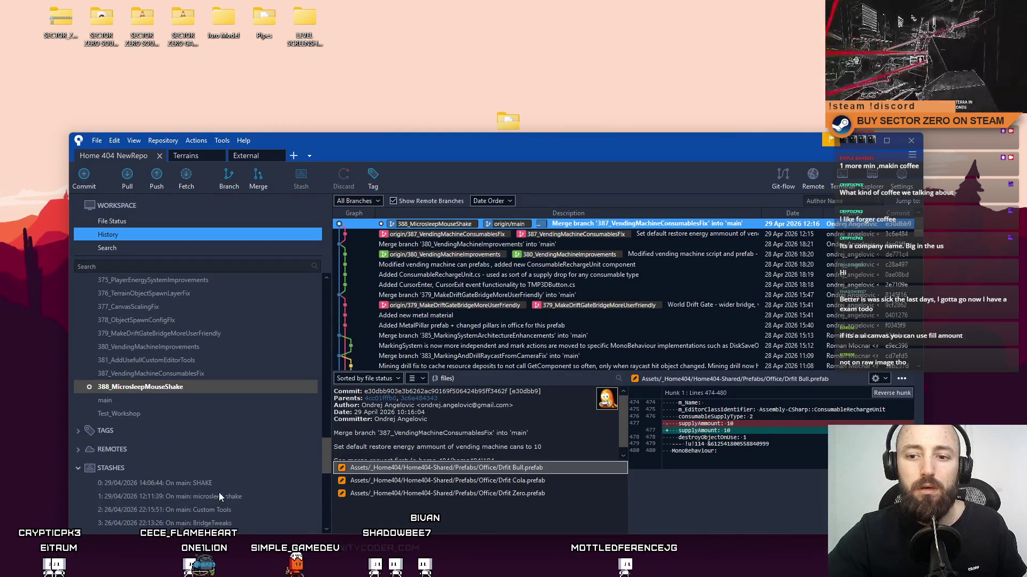
pyautogui.rightClick(217, 483)
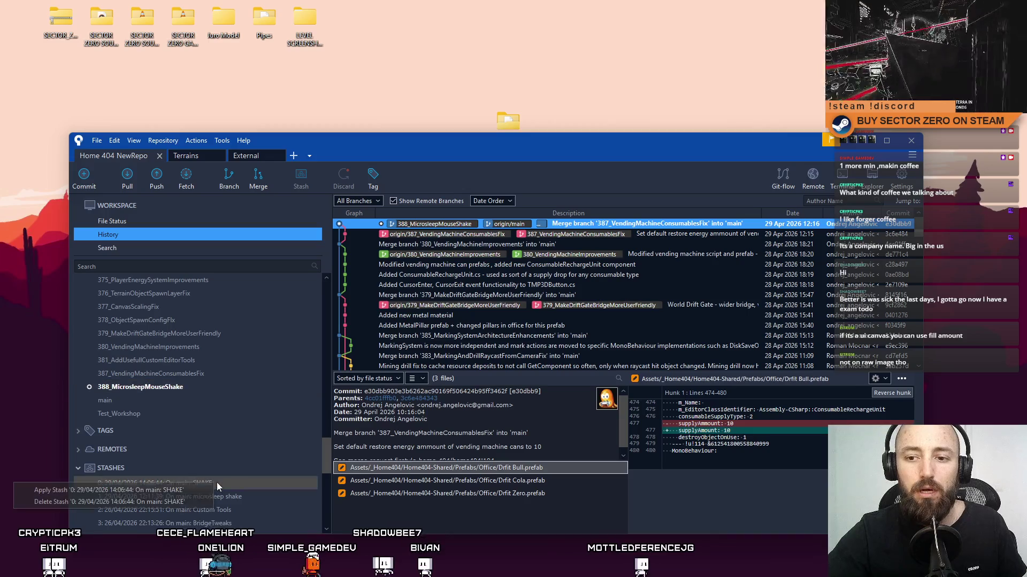
pyautogui.click(188, 489)
pyautogui.click(520, 342)
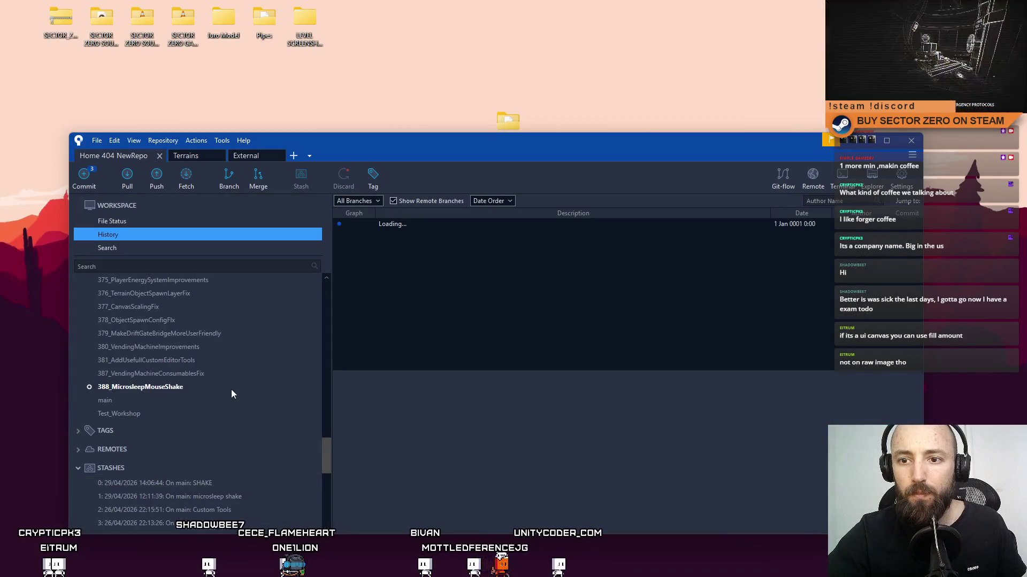
pyautogui.click(227, 387)
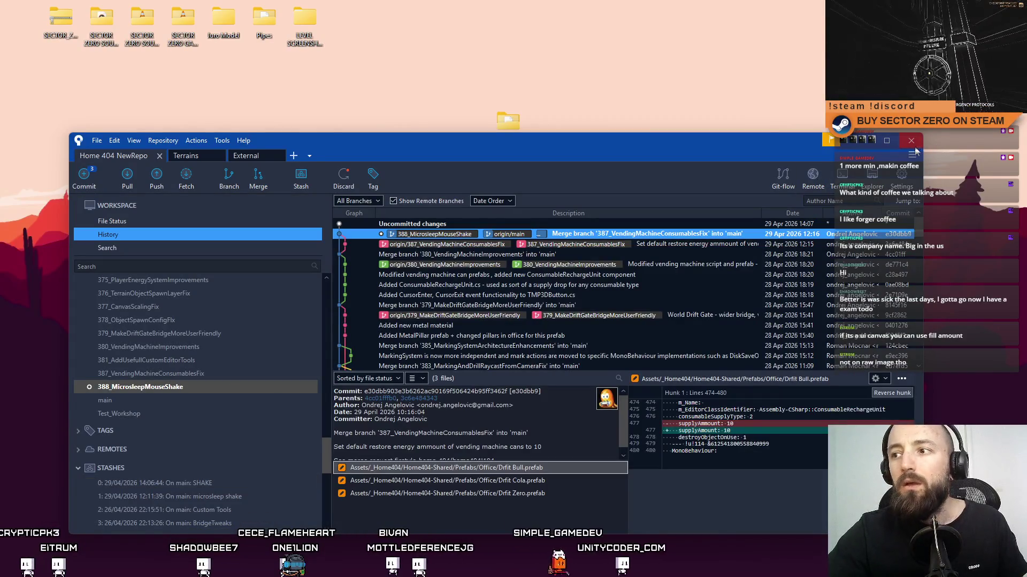
# Step: Show the uncommitted changes in the pending files view with the window maximized
pyautogui.click(480, 224)
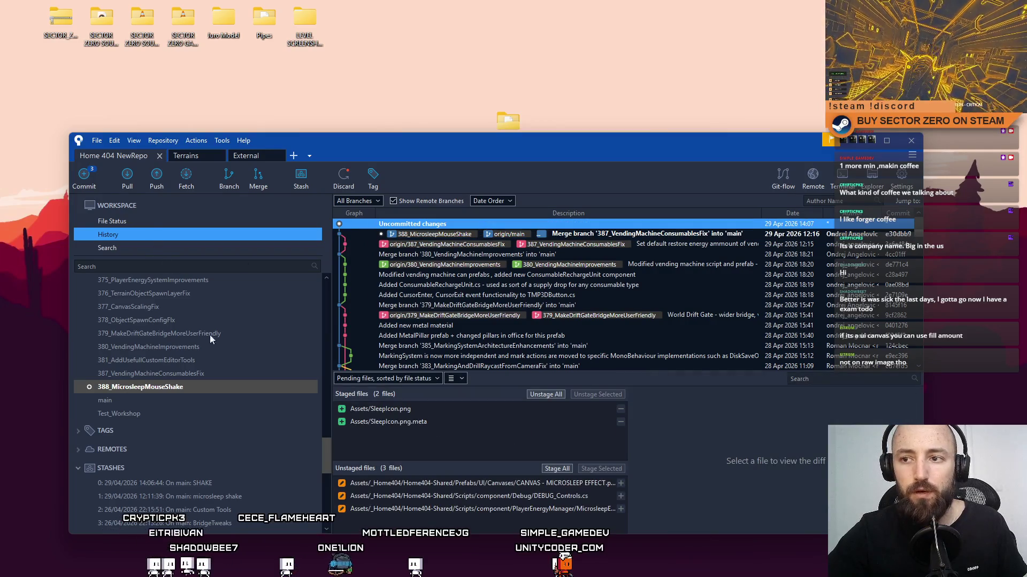
pyautogui.click(131, 221)
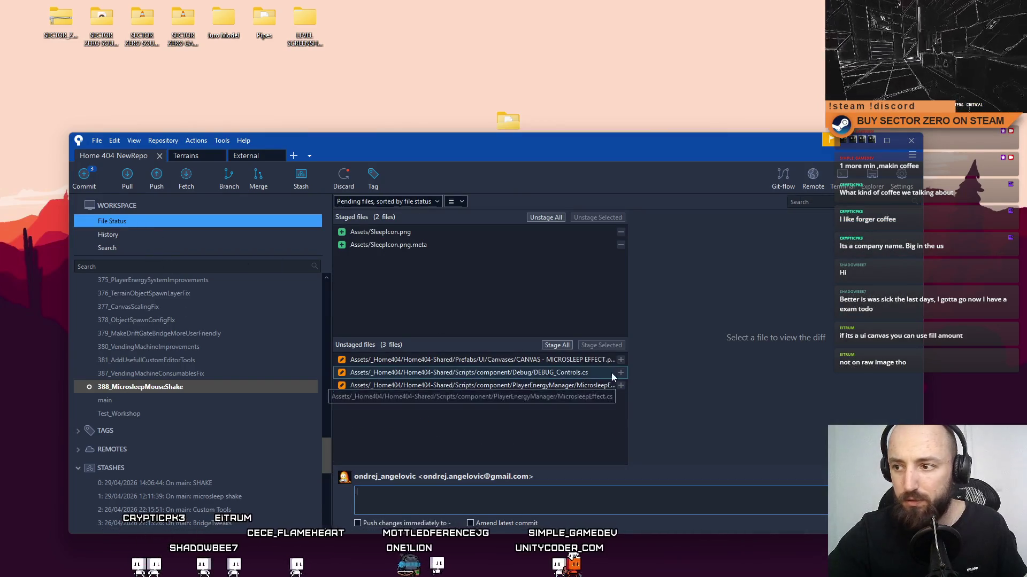
pyautogui.click(567, 372)
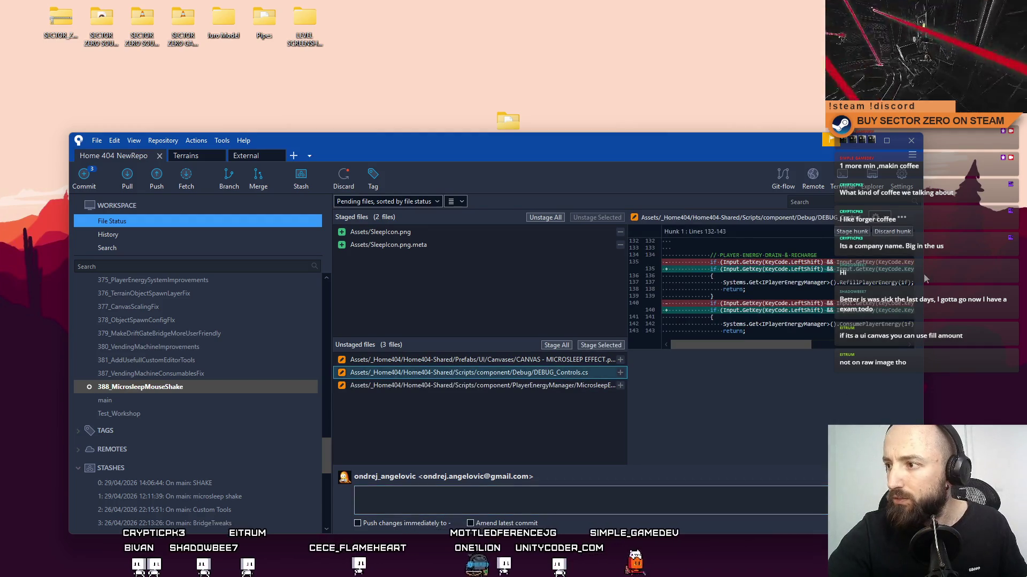
pyautogui.click(886, 140)
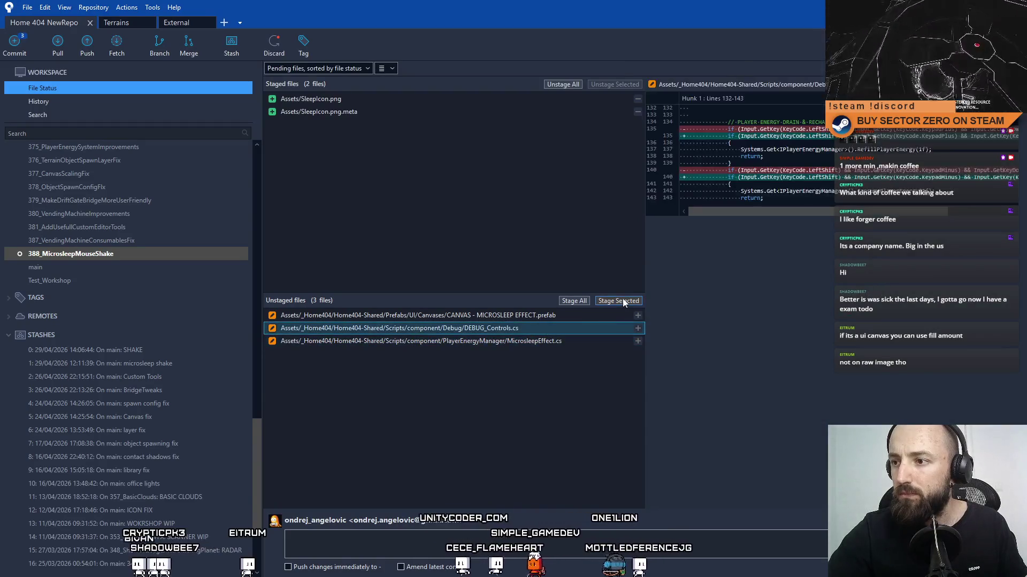
# Step: Stage DEBUG_Controls.cs, the CANVAS prefab and MicrosleepEffect.cs one by one
pyautogui.click(621, 301)
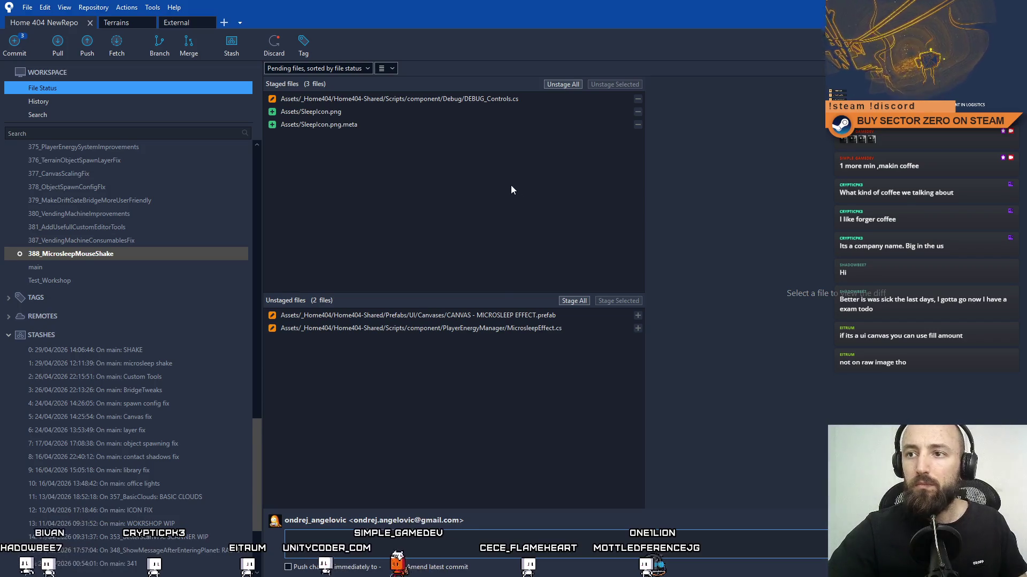
pyautogui.click(390, 124)
pyautogui.click(508, 316)
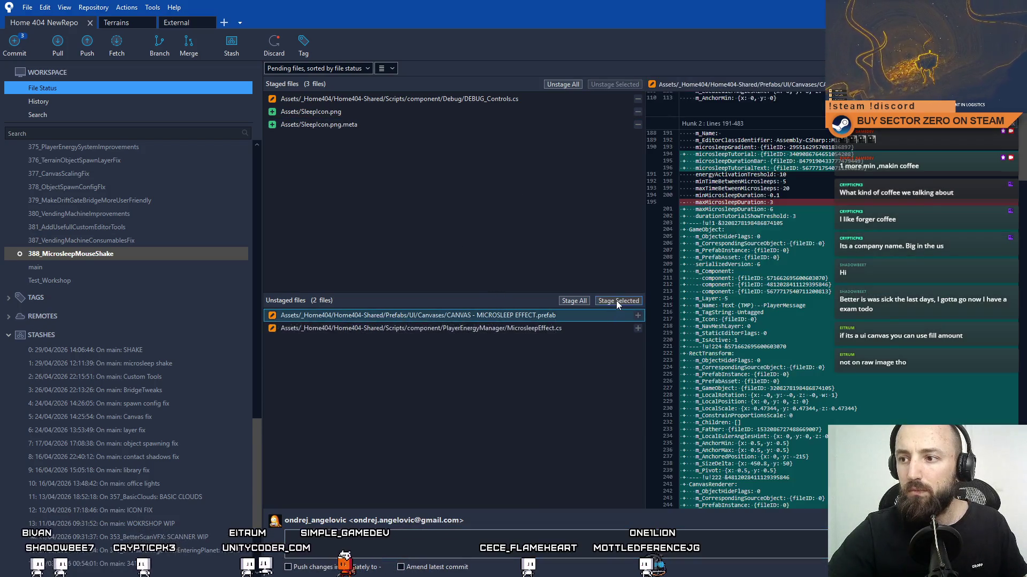
pyautogui.click(538, 327)
pyautogui.click(585, 315)
pyautogui.click(618, 301)
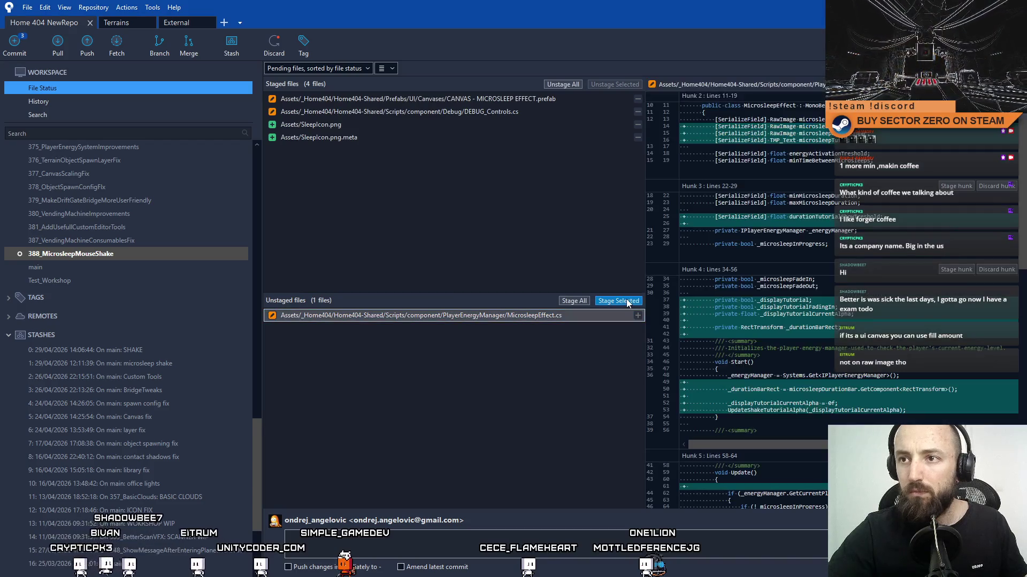
pyautogui.click(624, 301)
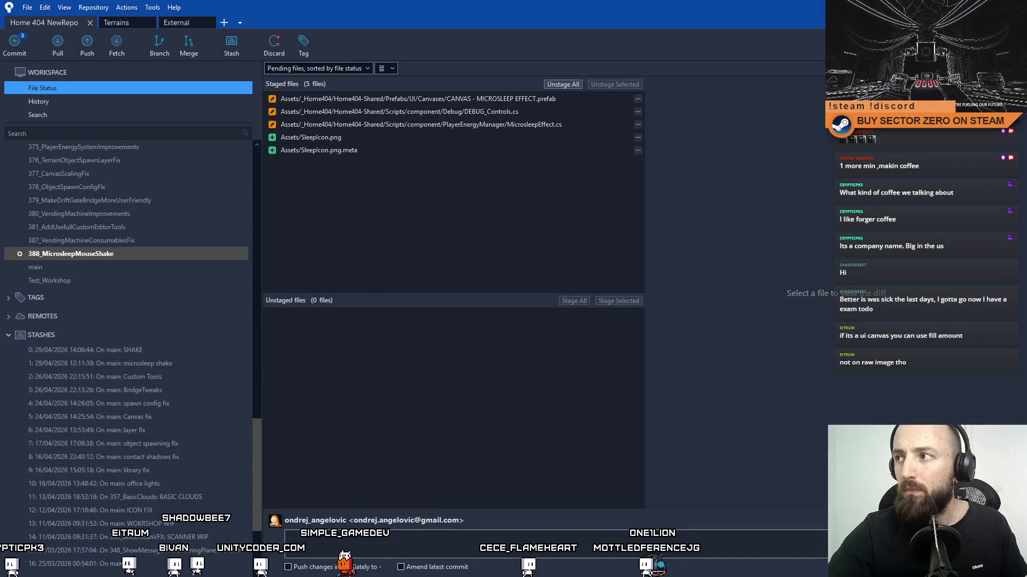
# Step: Select all five staged files and unstage them all
pyautogui.click(528, 99)
pyautogui.keyDown('shift'); pyautogui.click(401, 151); pyautogui.keyUp('shift')
pyautogui.click(564, 86)
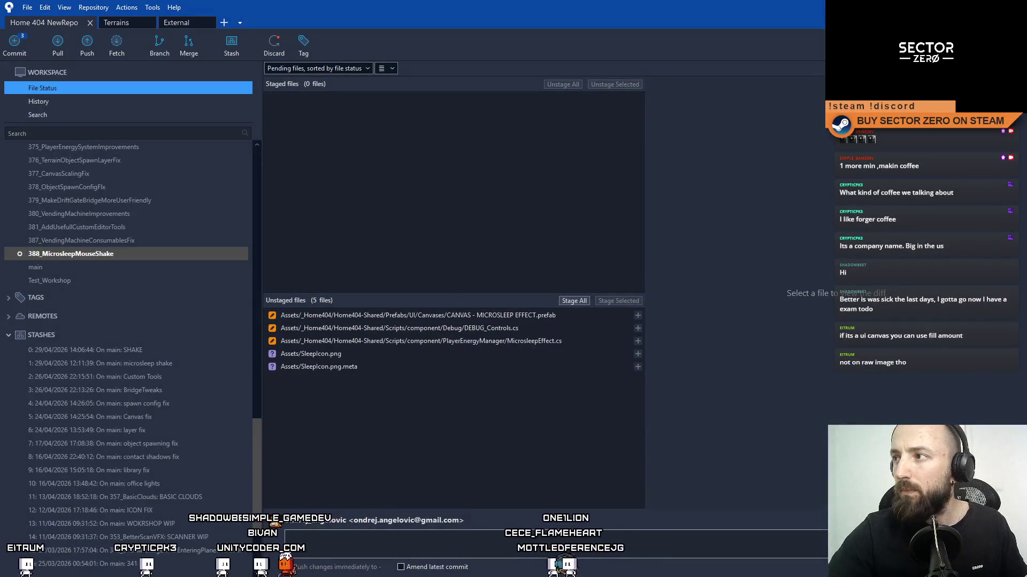
pyautogui.press('super+d')
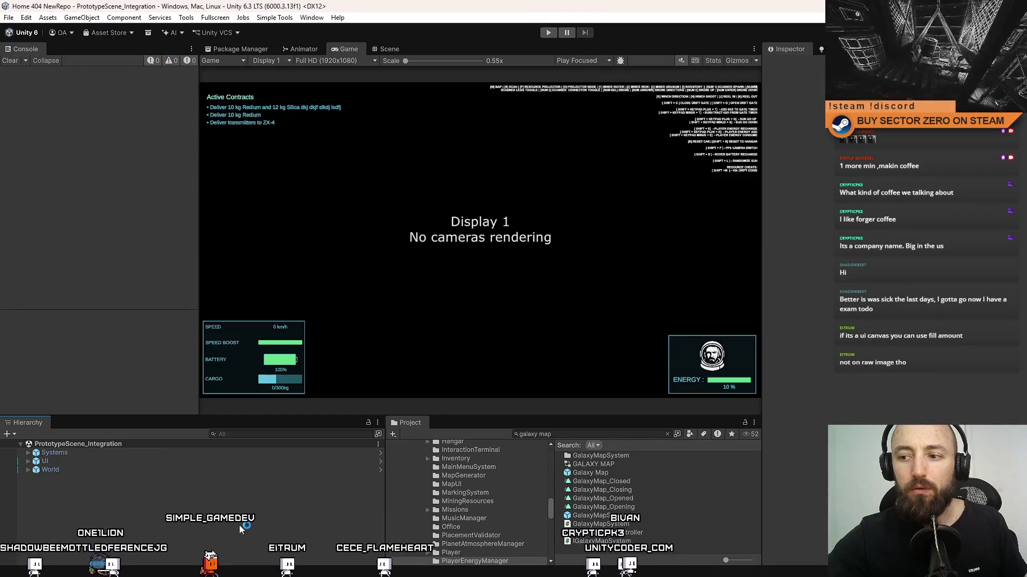
# Step: Clear the galaxy map search in the Project window and show the Assets root
pyautogui.click(566, 434)
pyautogui.press('BackSpace')
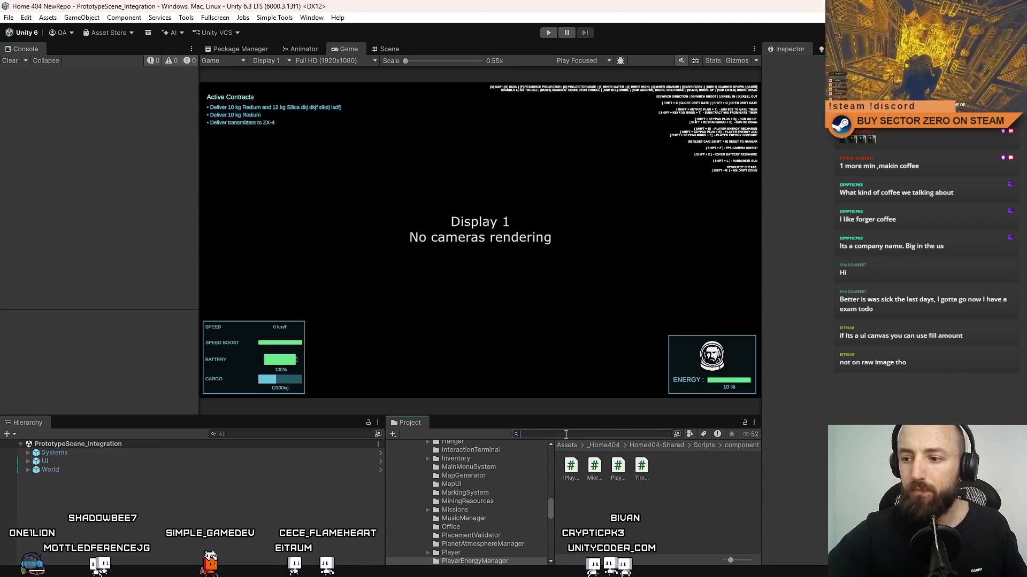
pyautogui.click(450, 505)
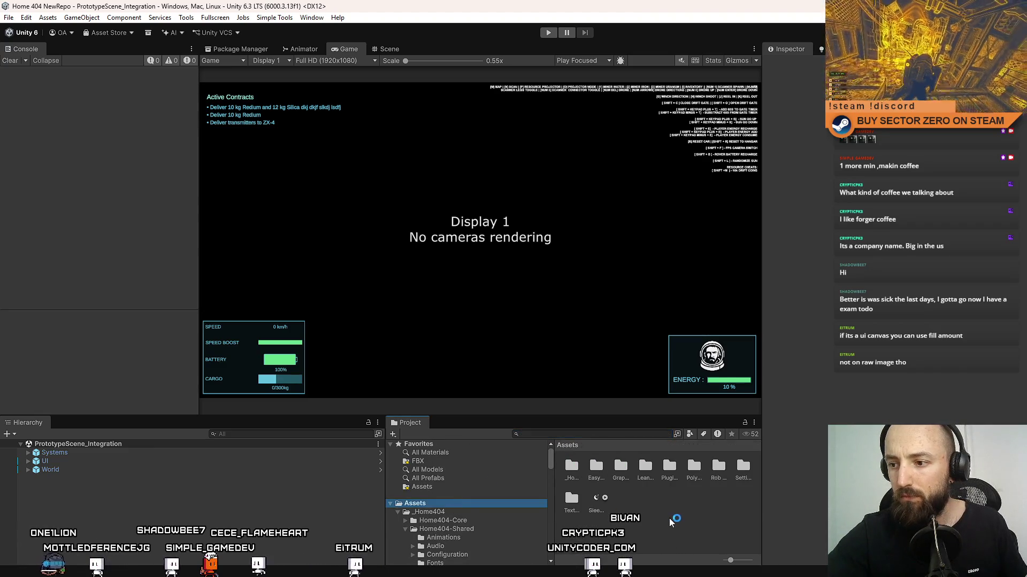
pyautogui.keyDown('ctrl'); pyautogui.scroll(-1, 669, 518); pyautogui.keyUp('ctrl')
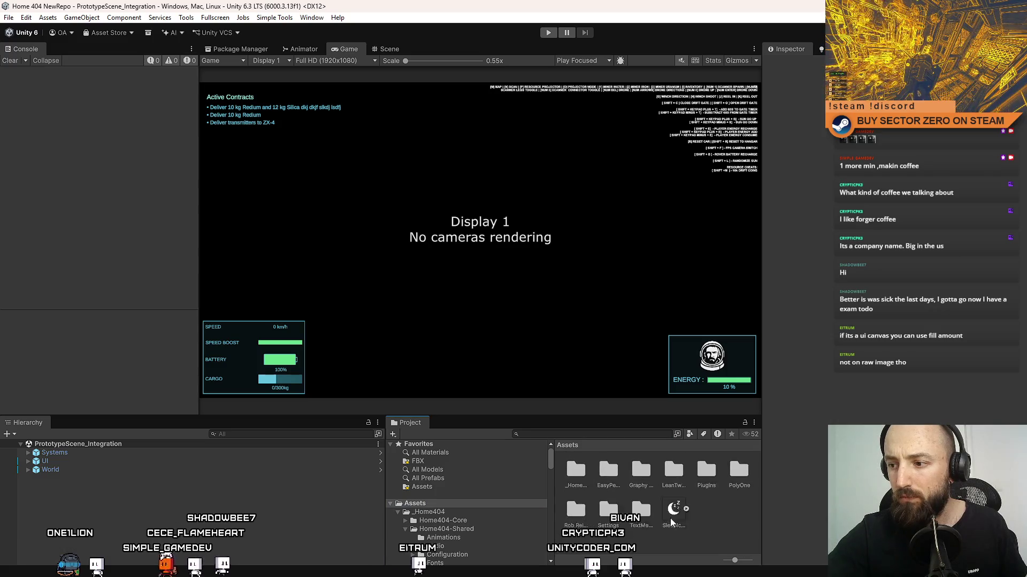
pyautogui.scroll(-3, 433, 486)
# Step: Browse the Home404-Core Prefabs and Scripts folders and the Home404-Shared subfolders
pyautogui.click(406, 474)
pyautogui.click(414, 473)
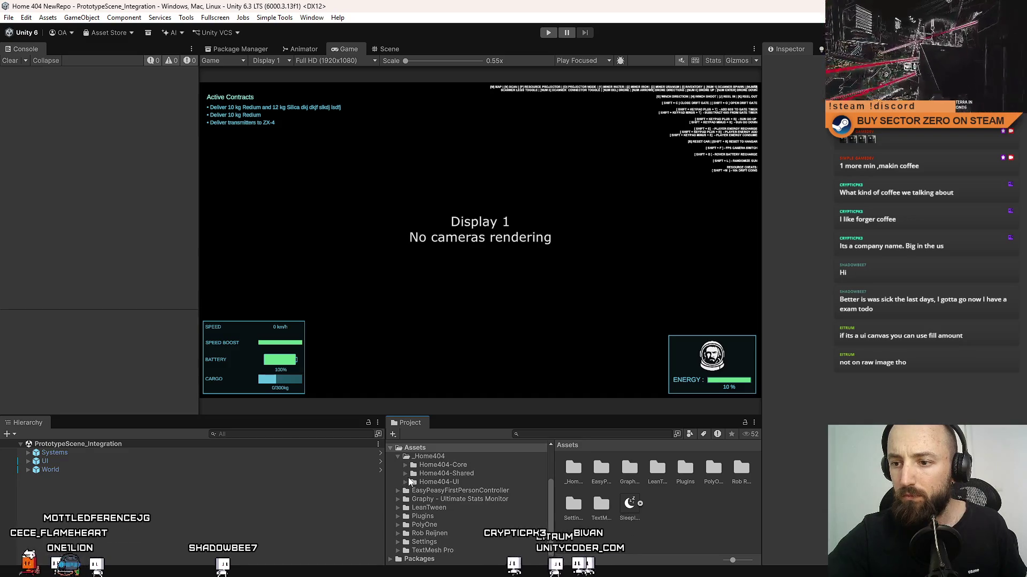
pyautogui.click(405, 465)
pyautogui.click(454, 473)
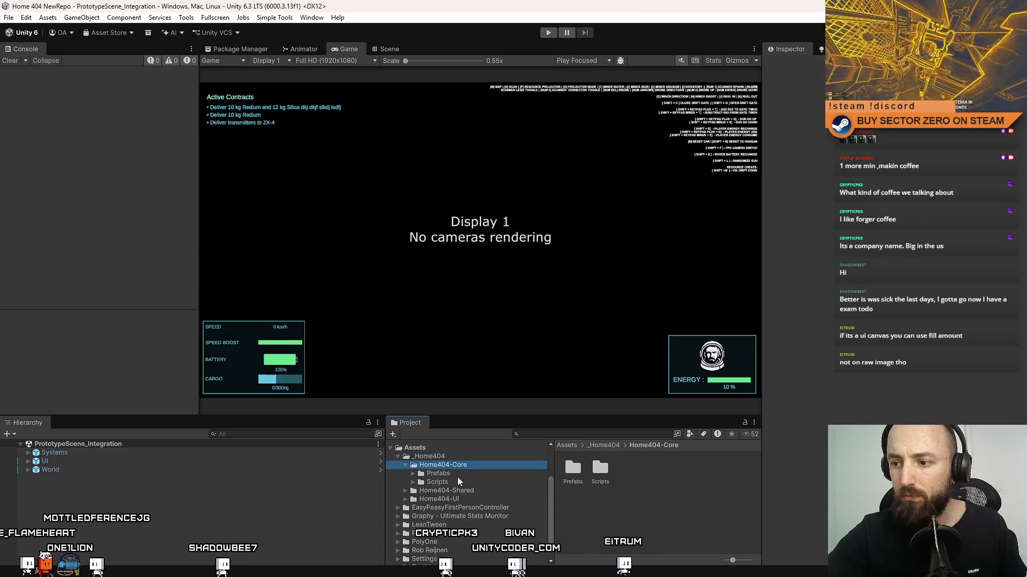
pyautogui.click(469, 482)
pyautogui.click(451, 465)
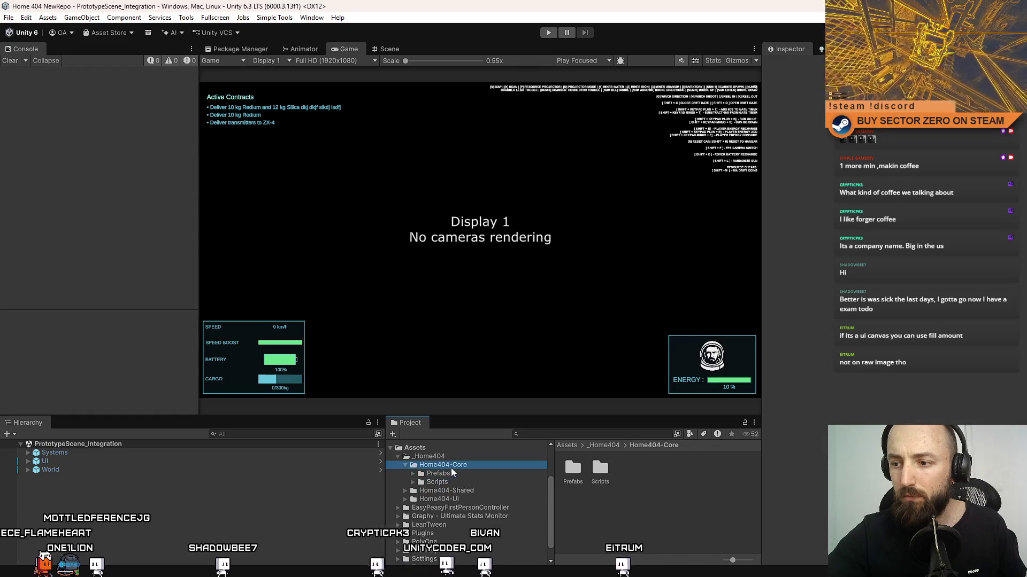
pyautogui.click(461, 491)
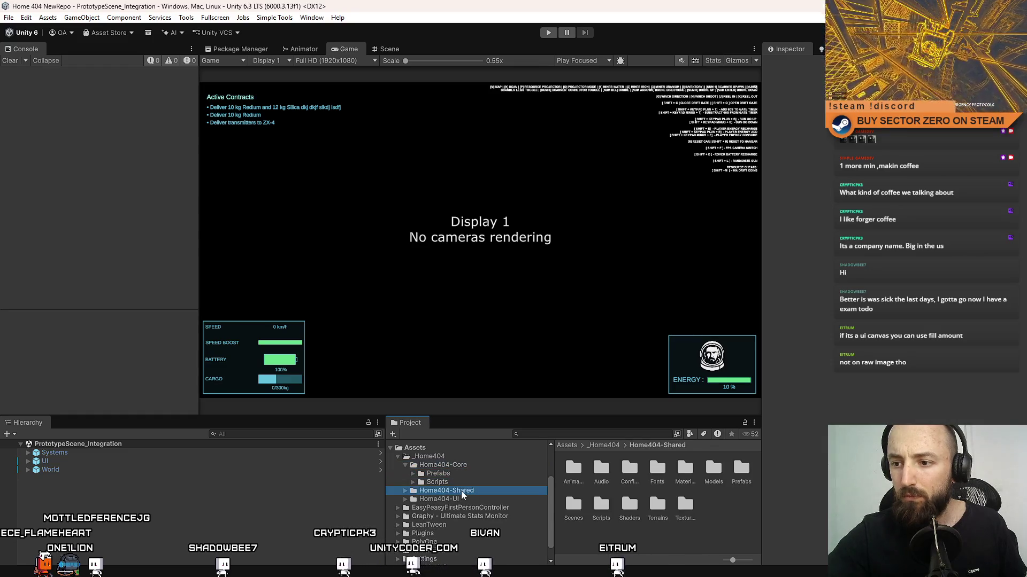
pyautogui.click(423, 457)
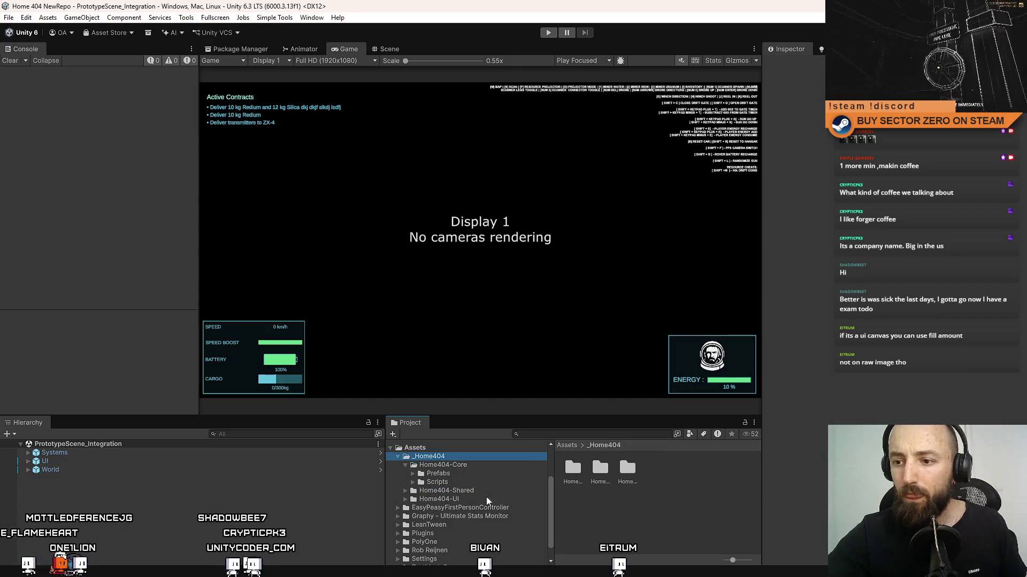
# Step: Go back to the Assets root, collapse Home404-Core and show Home404-Shared's subfolders
pyautogui.scroll(1, 471, 497)
pyautogui.click(426, 463)
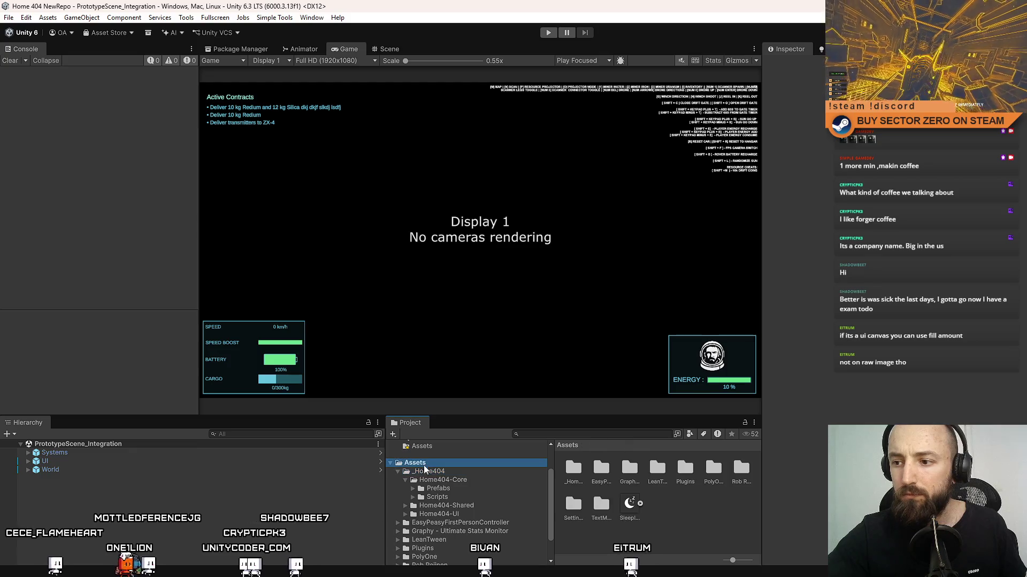
pyautogui.scroll(-2, 676, 538)
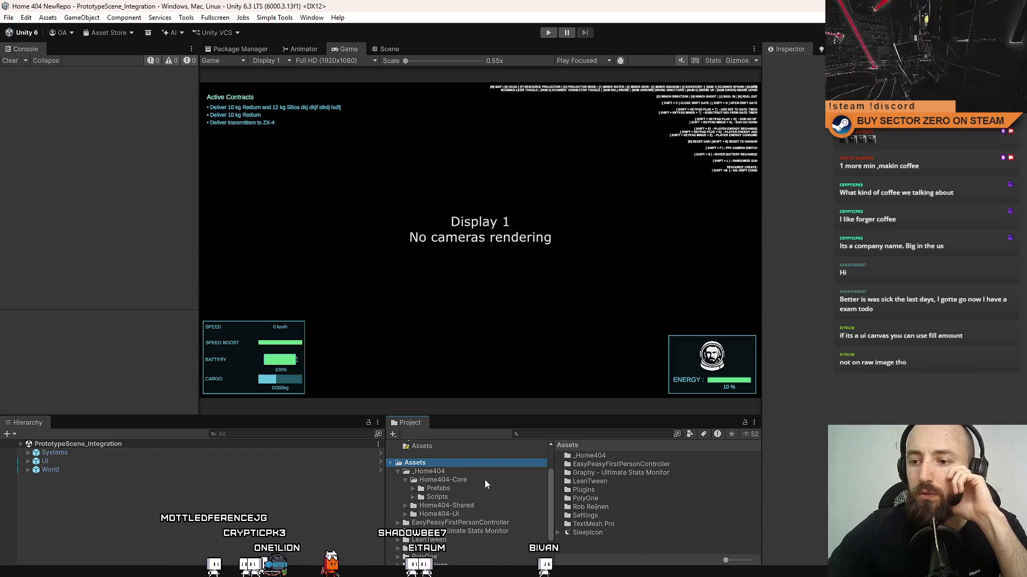
pyautogui.click(412, 480)
pyautogui.click(406, 481)
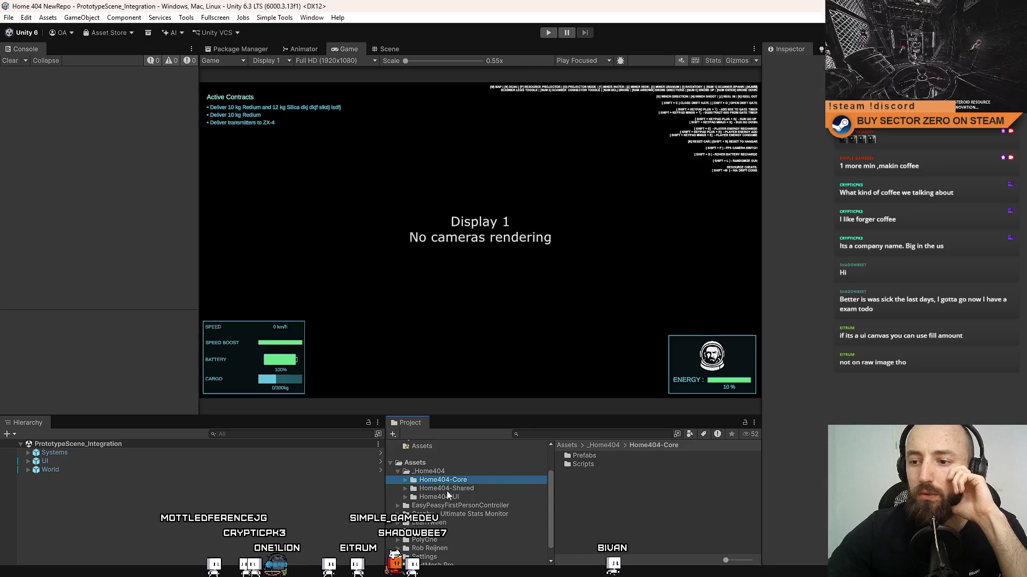
pyautogui.scroll(-1, 484, 506)
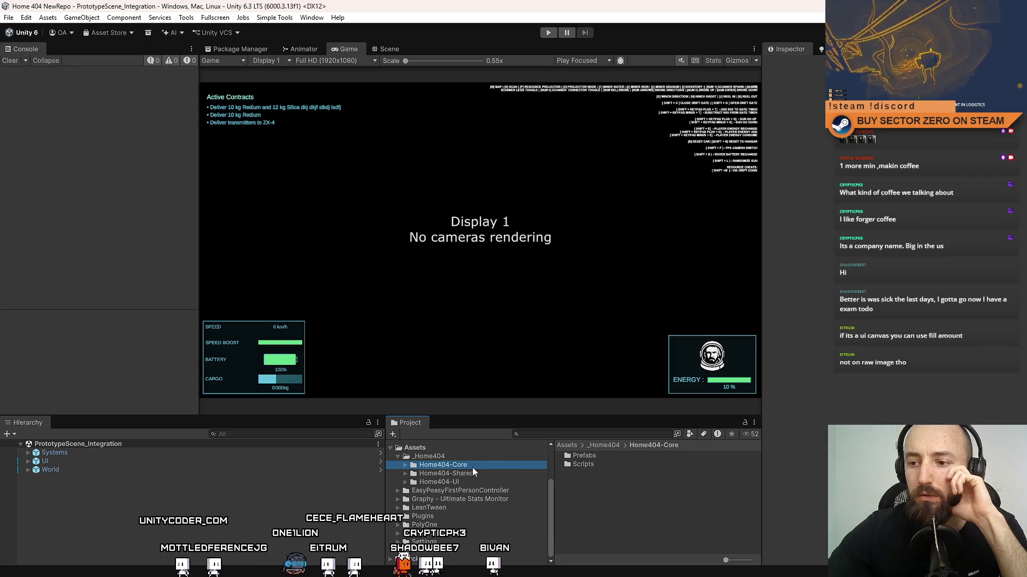
pyautogui.click(501, 474)
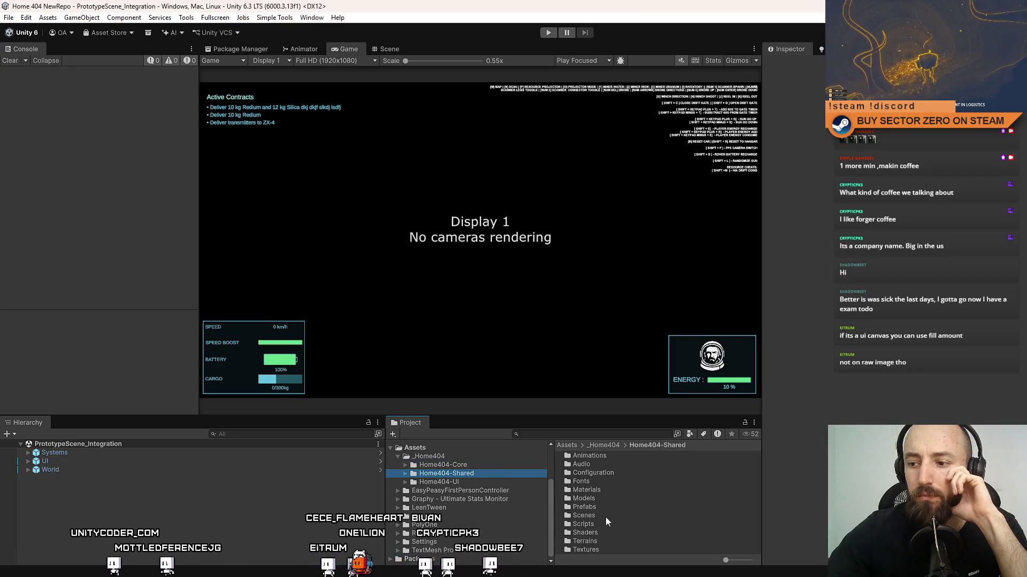
# Step: Open Textures, then UI, to view subfolders like Car, Compass, Drone and Map
pyautogui.click(598, 550)
pyautogui.doubleClick(599, 549)
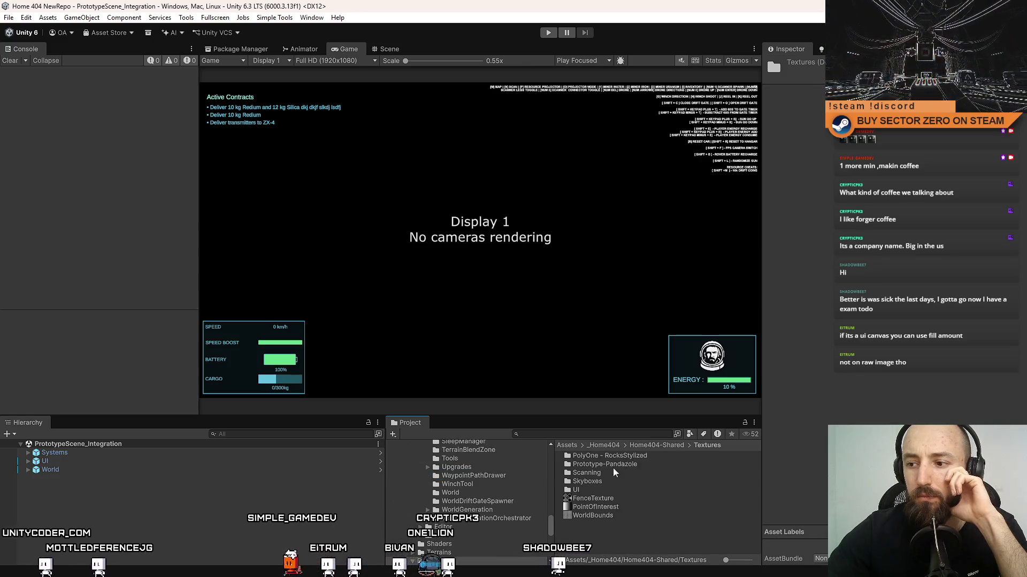
pyautogui.click(612, 495)
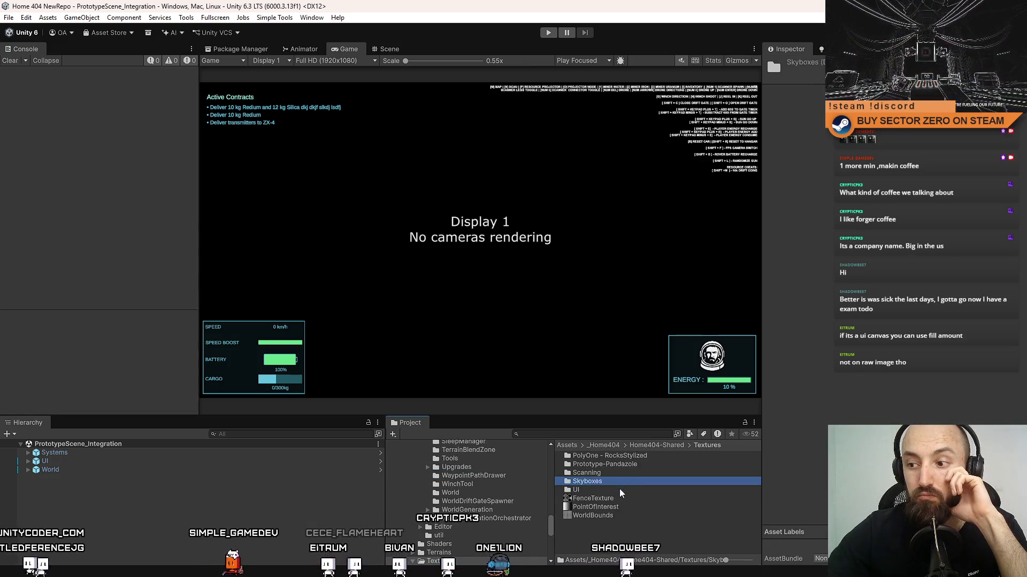
pyautogui.doubleClick(613, 492)
pyautogui.scroll(2, 606, 456)
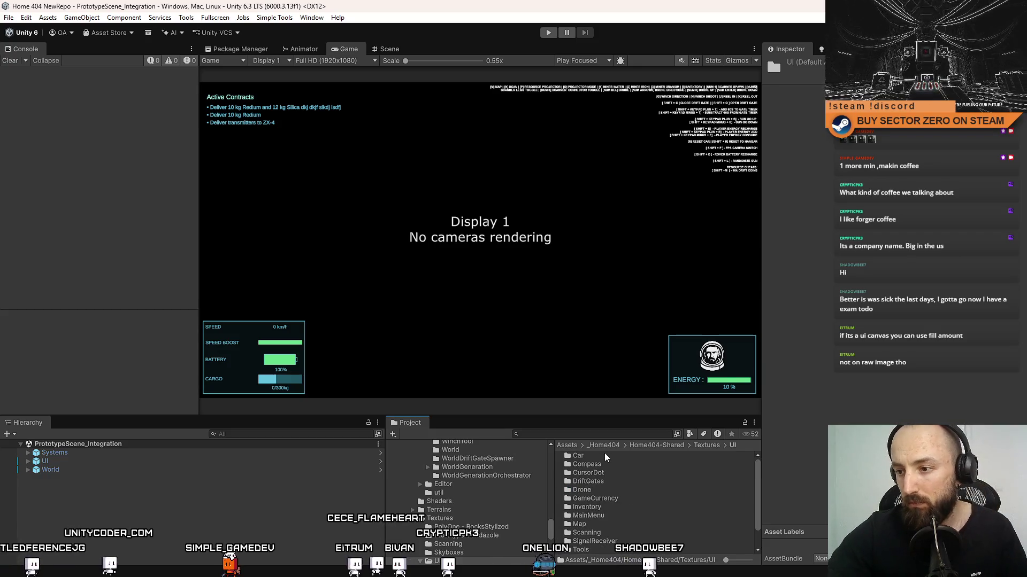
pyautogui.scroll(-2, 612, 514)
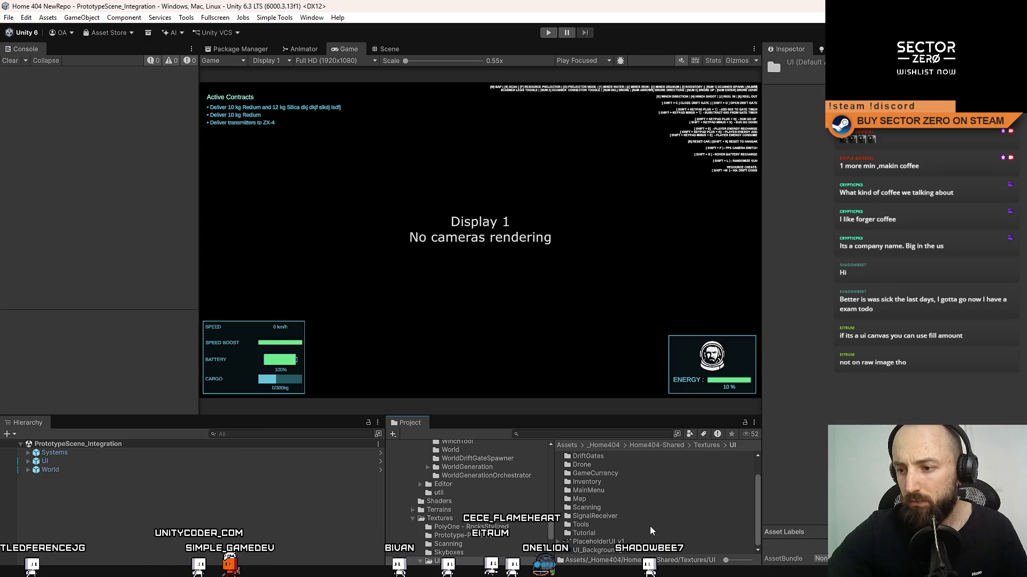
pyautogui.scroll(2, 652, 530)
# Step: Create a new folder named Microsleep inside Textures/UI
pyautogui.rightClick(669, 532)
pyautogui.moveTo(749, 229)
pyautogui.click(877, 230)
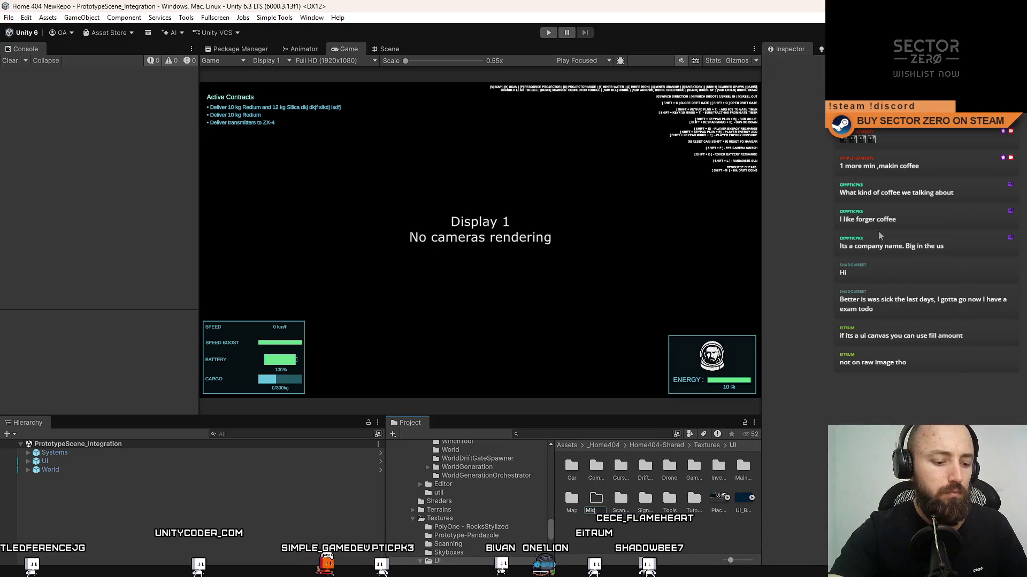
pyautogui.press('Return')
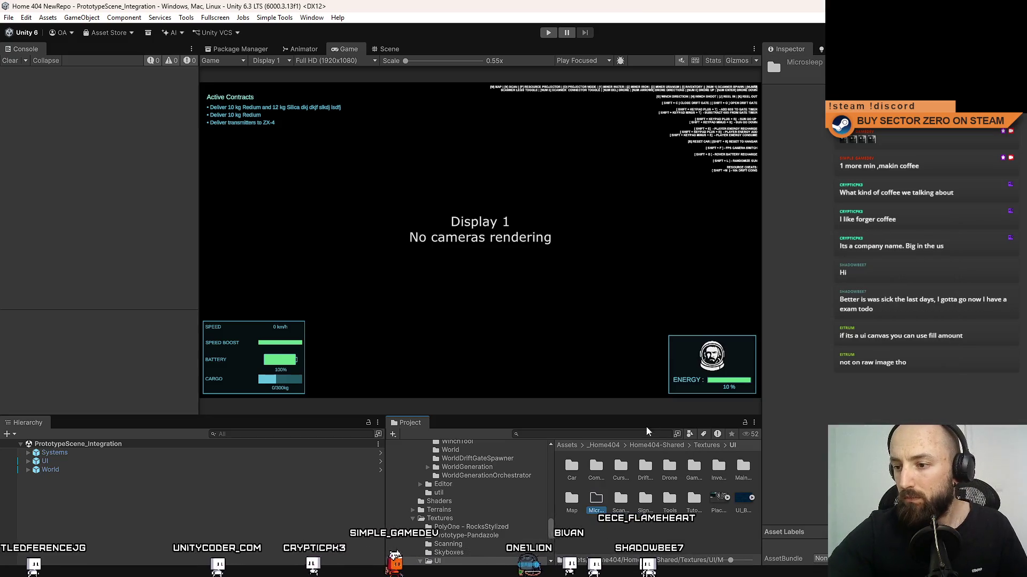
# Step: Move the SleepIcon.png image into the new Microsleep folder
pyautogui.scroll(10, 497, 502)
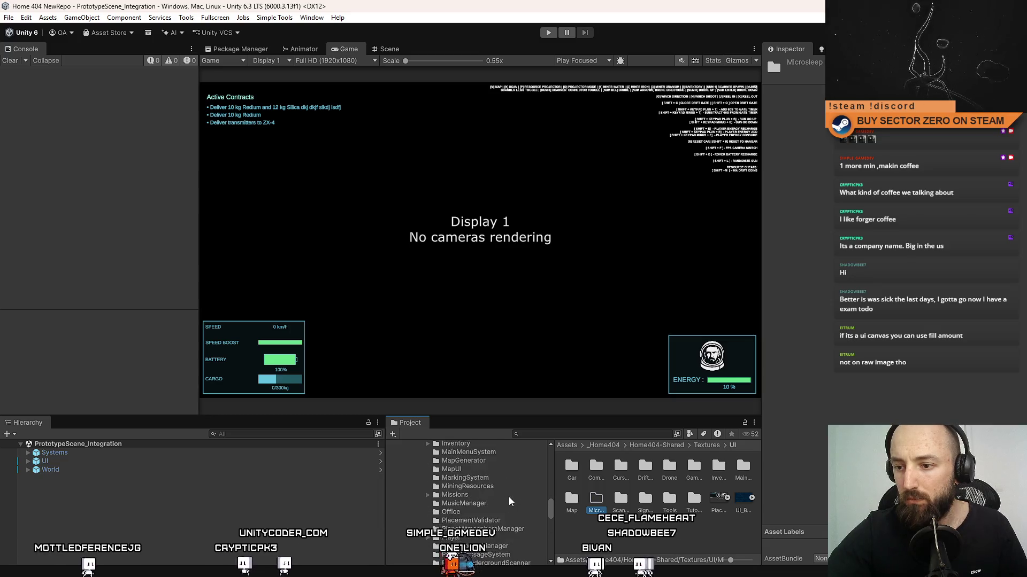
pyautogui.click(425, 503)
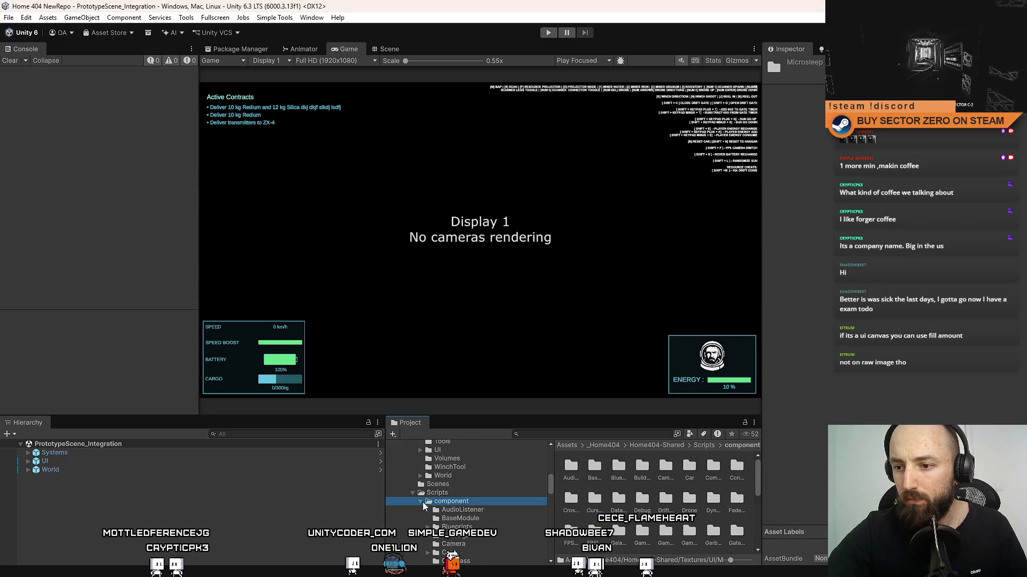
pyautogui.scroll(5, 415, 481)
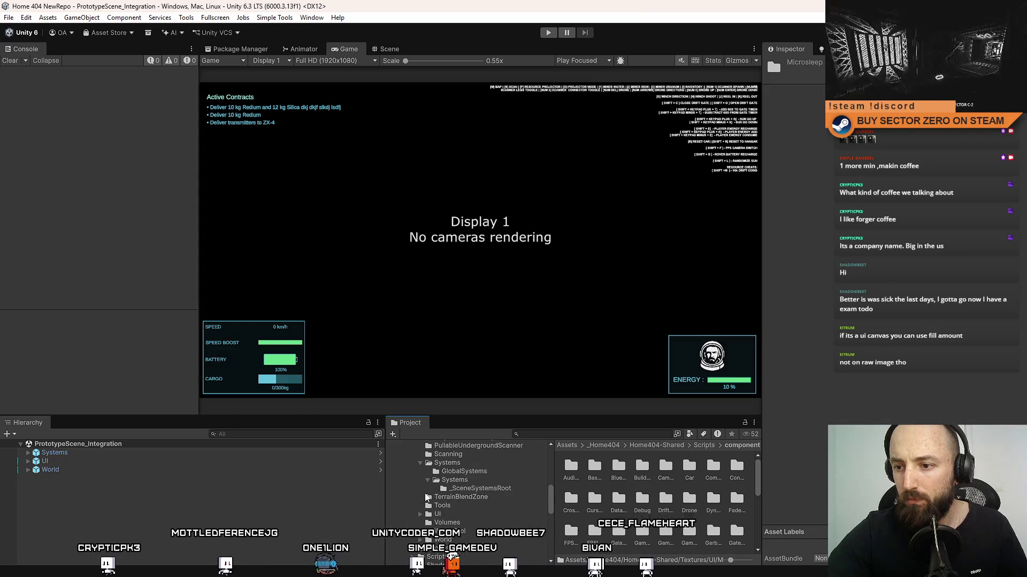
pyautogui.click(406, 460)
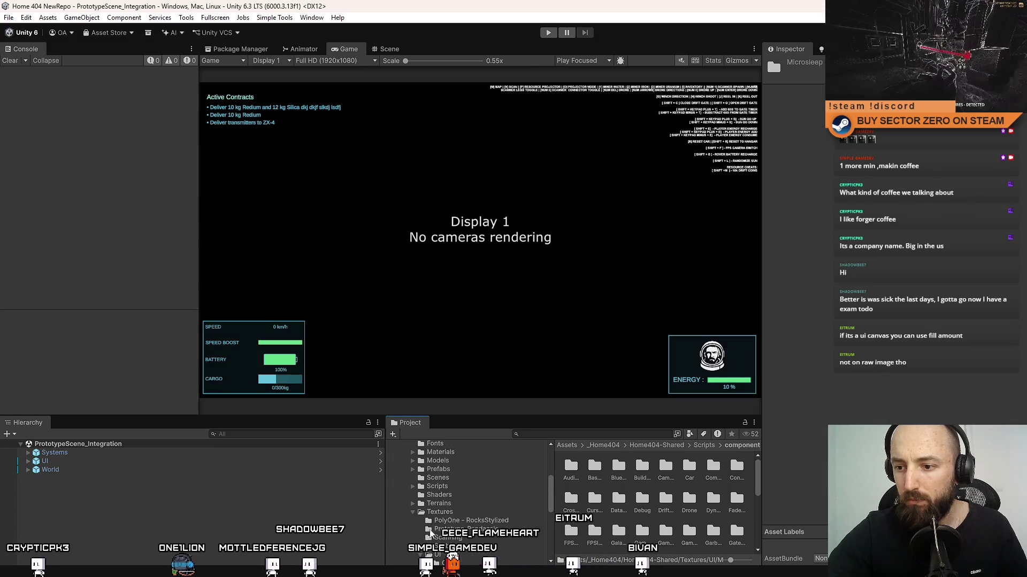
pyautogui.click(421, 450)
pyautogui.scroll(-2, 460, 524)
pyautogui.scroll(-3, 460, 521)
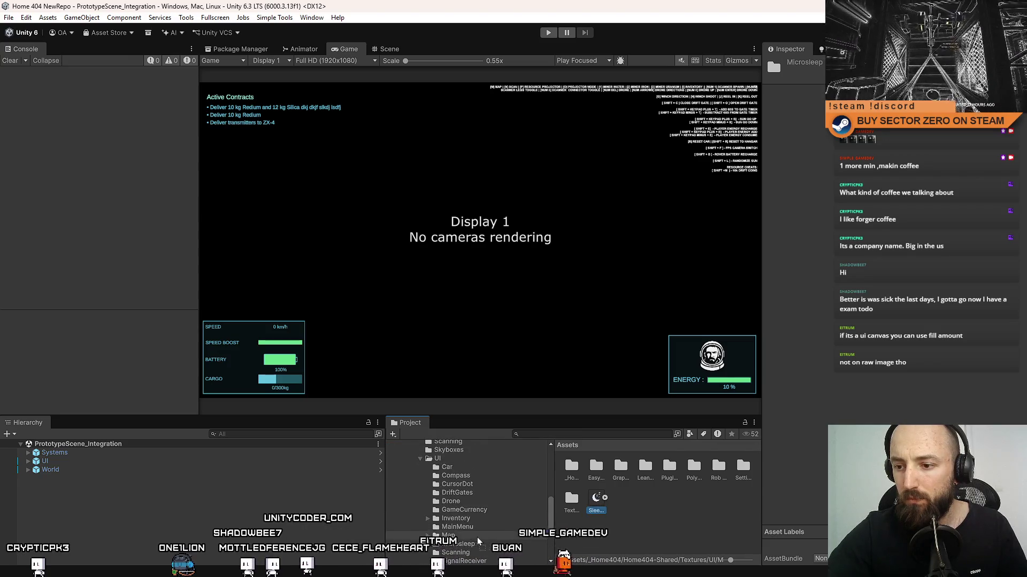
pyautogui.moveTo(465, 549); pyautogui.dragTo(463, 545)
pyautogui.scroll(10, 460, 524)
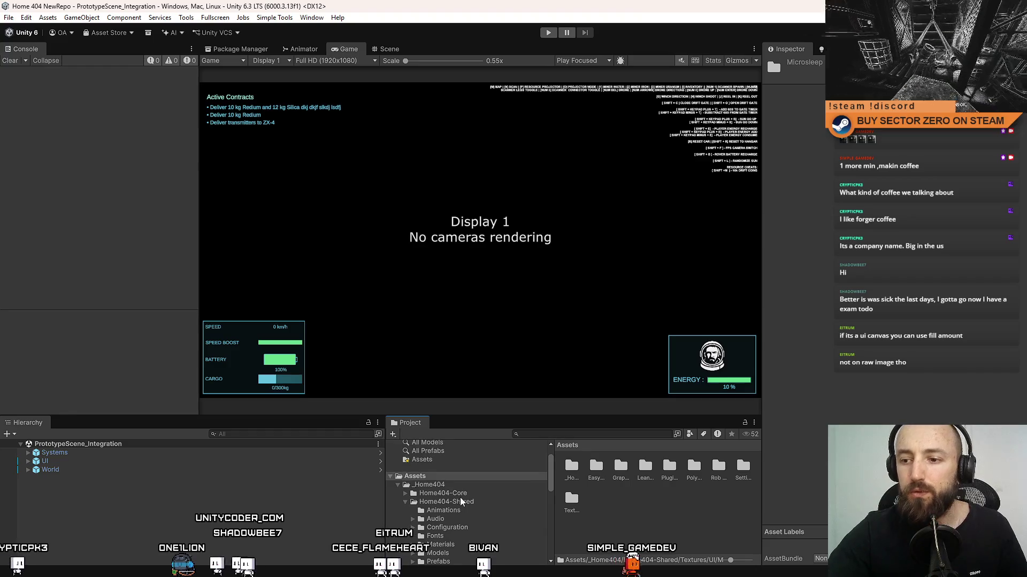
pyautogui.click(415, 503)
pyautogui.click(454, 512)
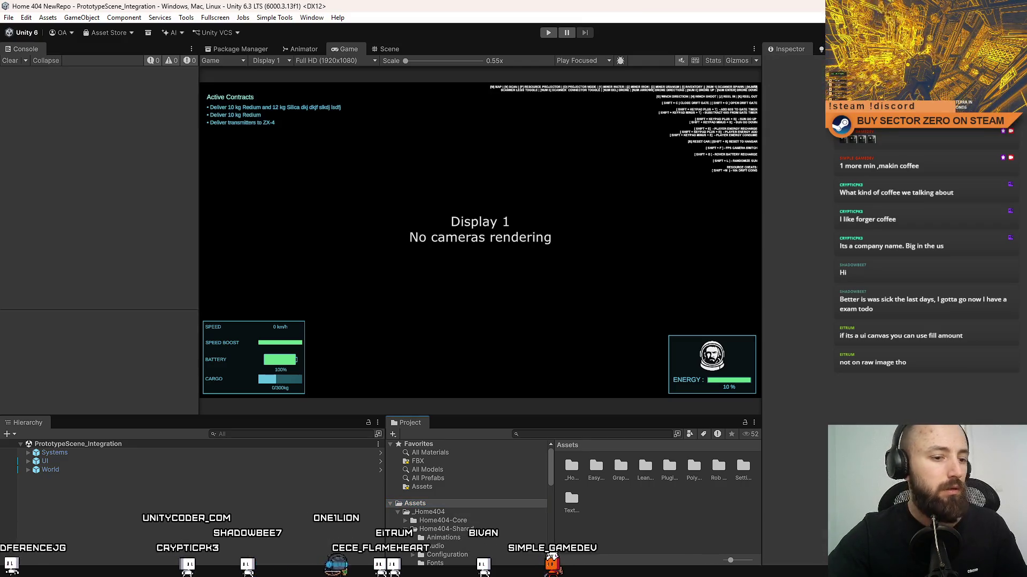
# Step: Save the Unity project and return to Sourcetree
pyautogui.click(8, 17)
pyautogui.click(42, 134)
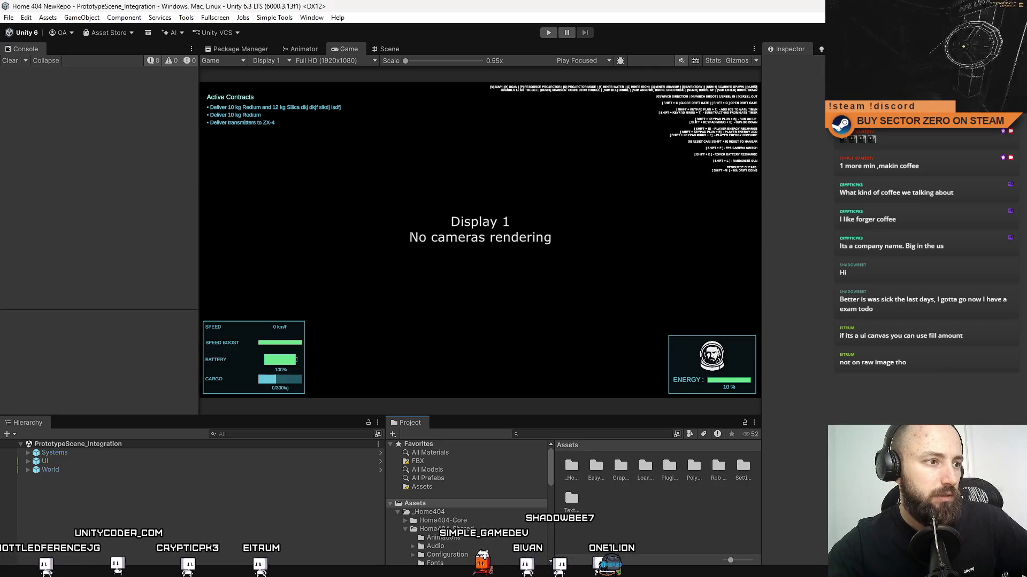
pyautogui.hotkey('alt', 'Tab')
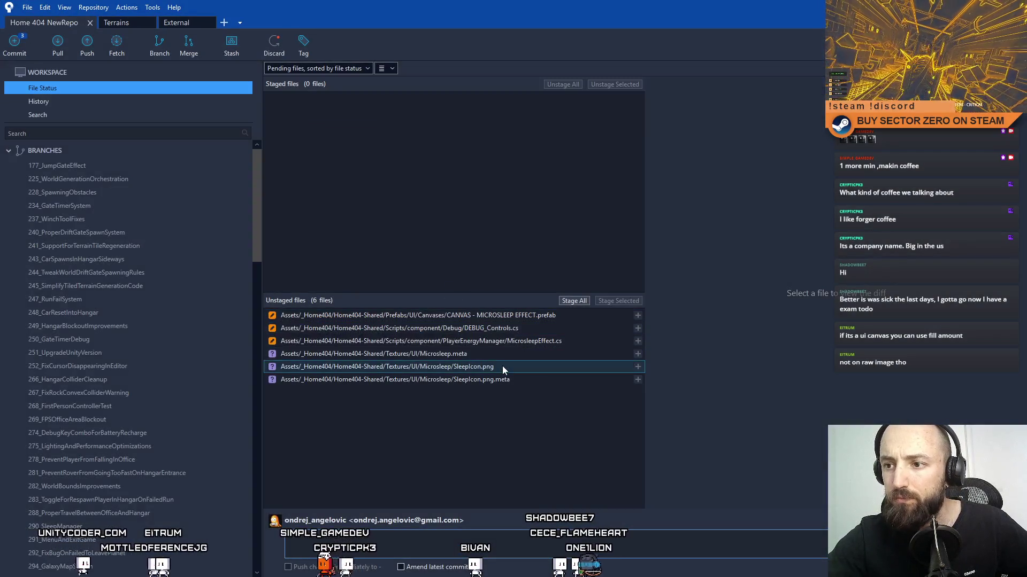
# Step: Stage the Microsleep icon files and commit them as 'Added icon which shows during microsleep'
pyautogui.moveTo(502, 365)
pyautogui.mouseDown()
pyautogui.moveTo(502, 381)
pyautogui.moveTo(487, 367)
pyautogui.moveTo(488, 379)
pyautogui.mouseUp()
pyautogui.press('space')
pyautogui.write('Added icon whic')
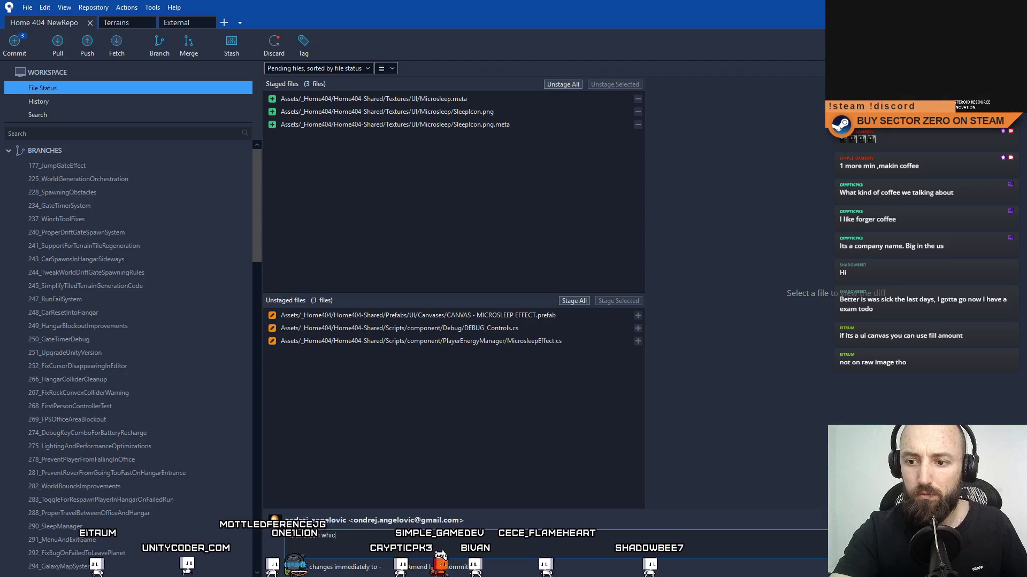
pyautogui.write('h shows during m')
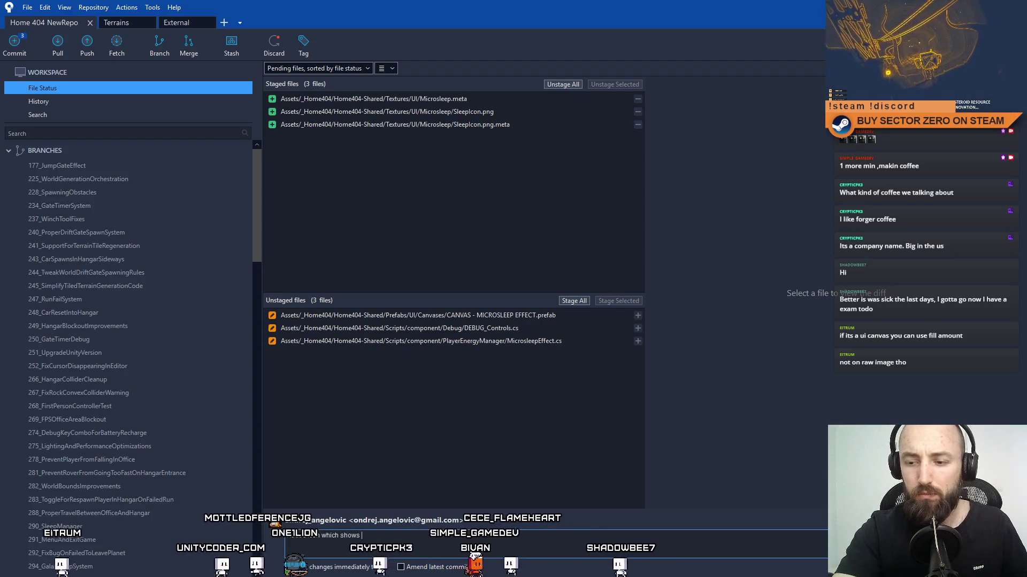
pyautogui.write('icrosleep')
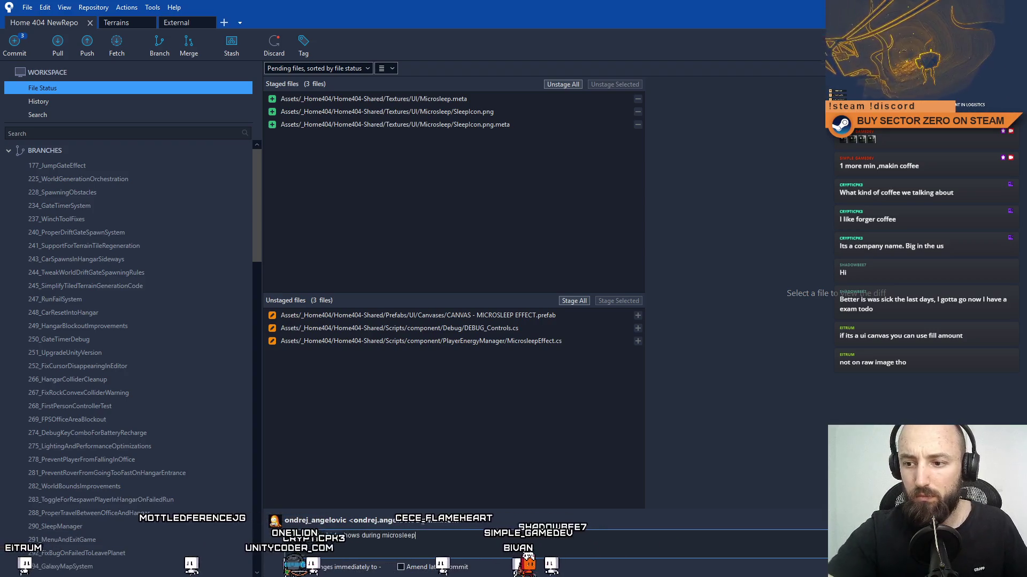
pyautogui.hotkey('ctrl', 'Return')
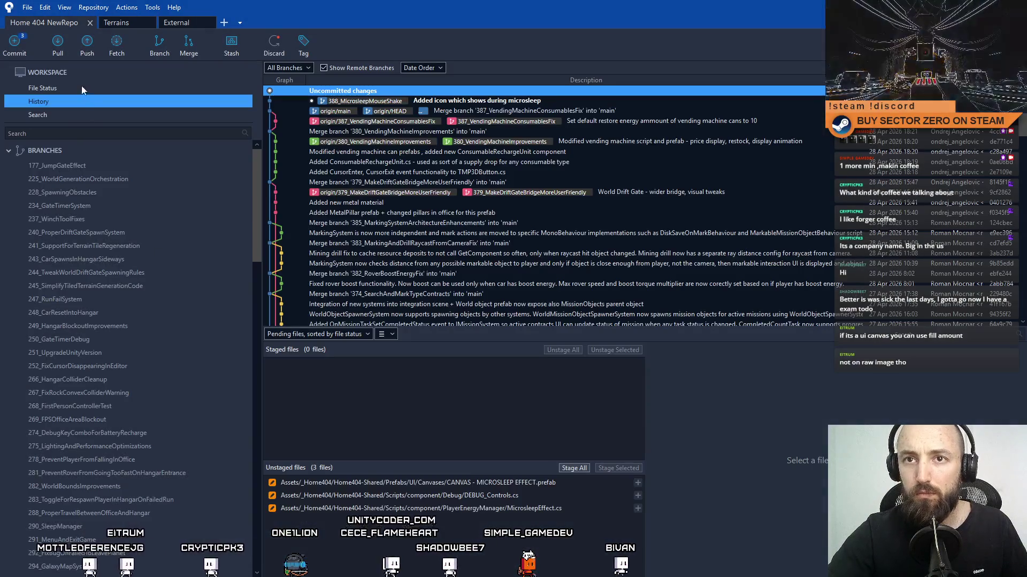
# Step: Back in pending files, stage DEBUG_Controls.cs only
pyautogui.click(82, 88)
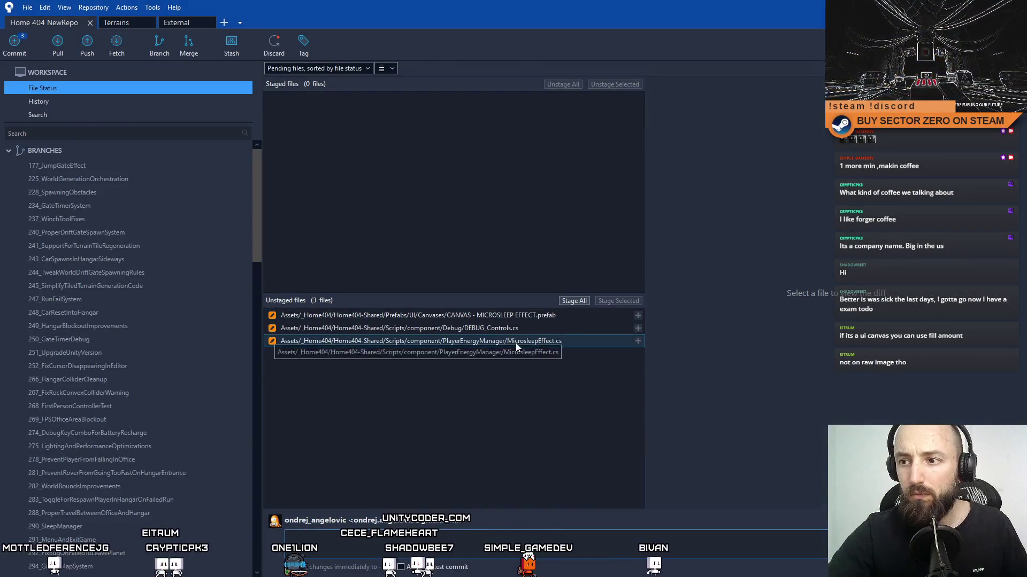
pyautogui.click(516, 341)
pyautogui.click(527, 328)
pyautogui.click(623, 301)
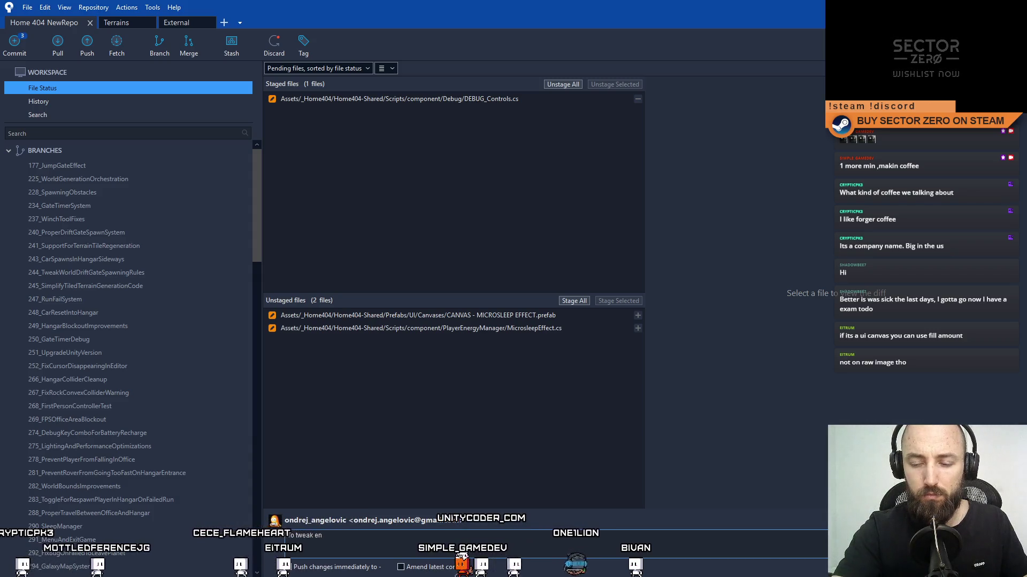
# Step: Finish the message about holding keys to tweak energy via debug and commit DEBUG_Controls.cs
pyautogui.press('BackSpace')
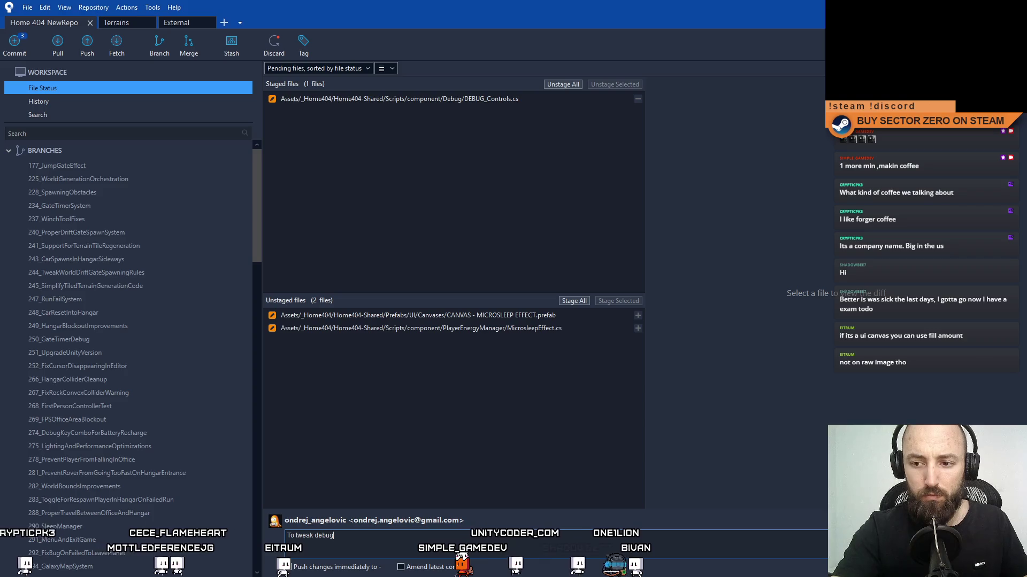
pyautogui.write('energy vi')
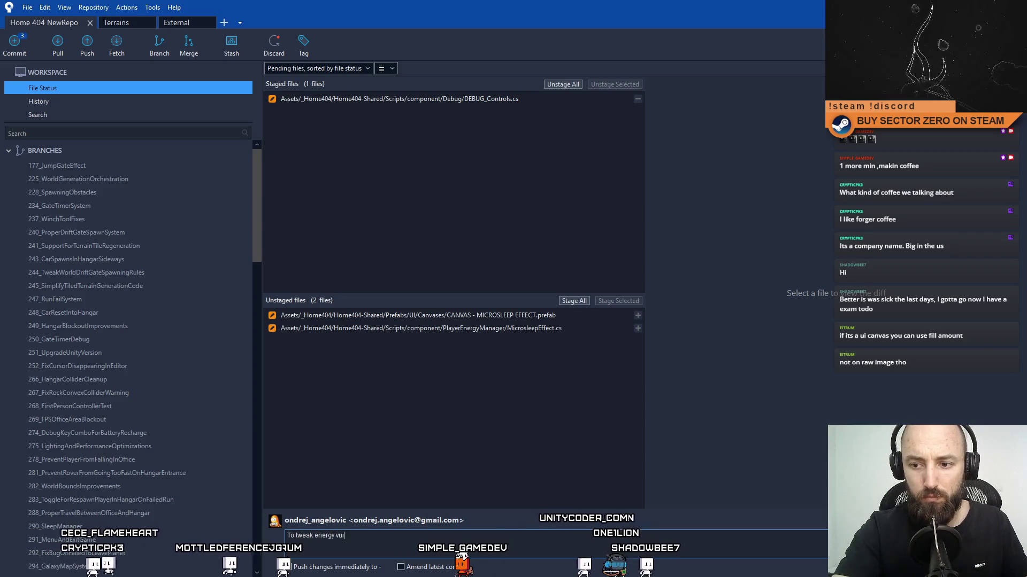
pyautogui.write('a debug, ')
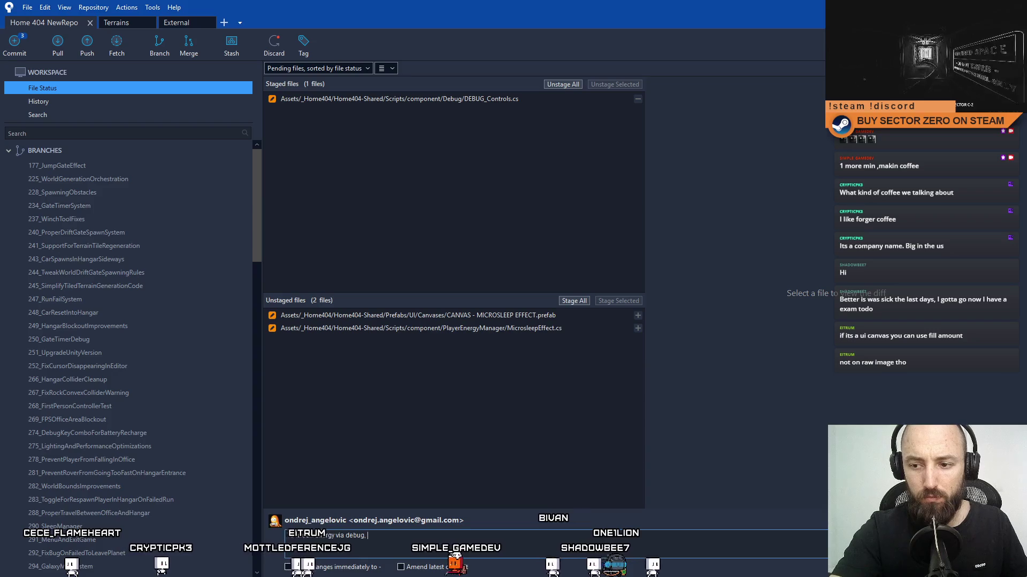
pyautogui.write('keys can just be held, inste')
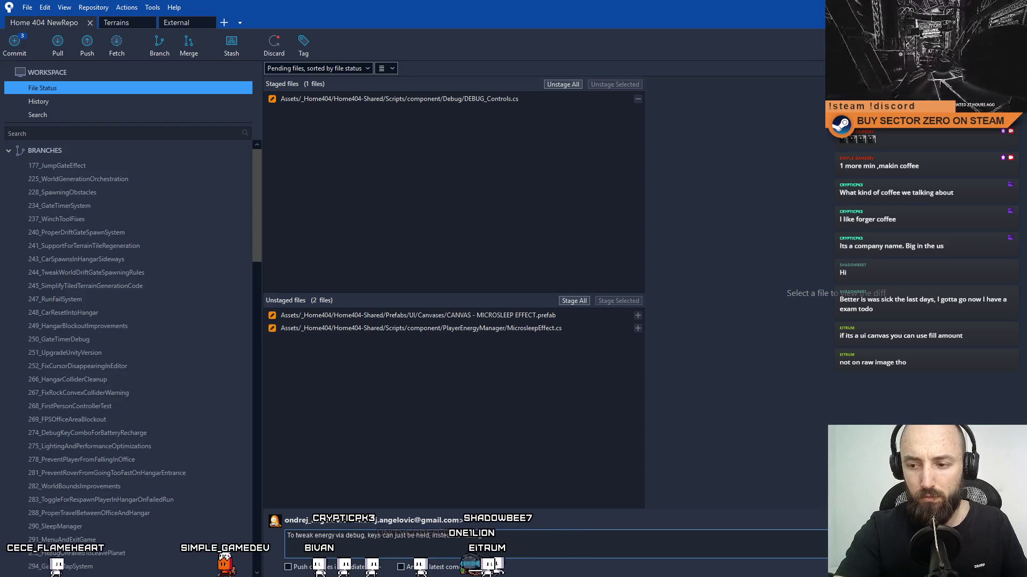
pyautogui.write('pressed')
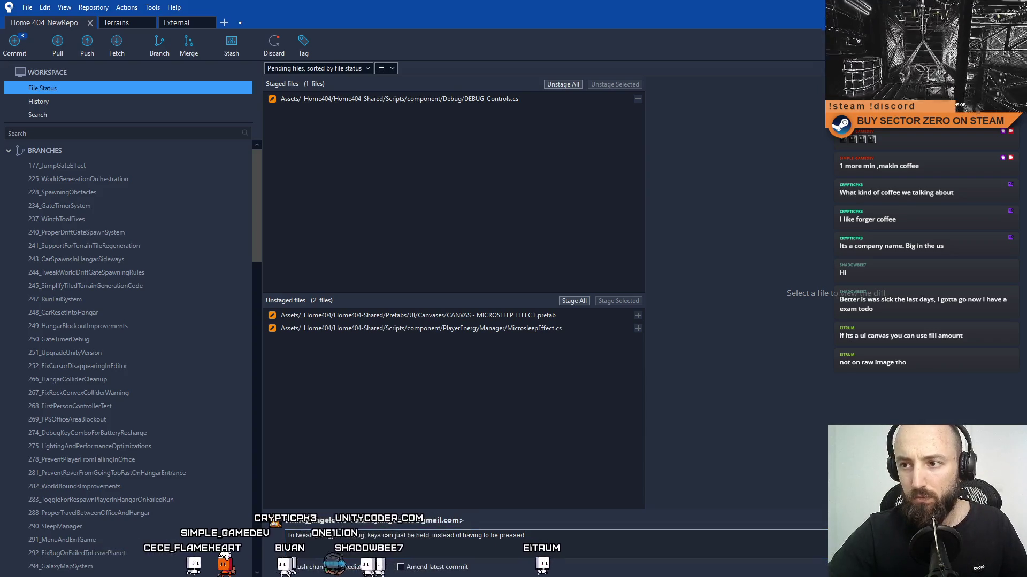
pyautogui.hotkey('ctrl', 'Return')
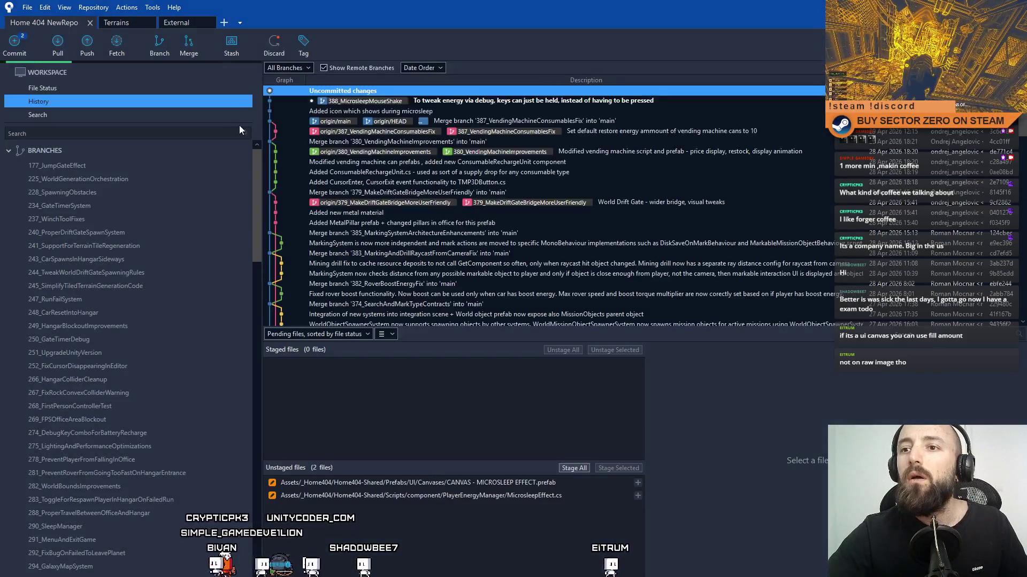
# Step: Stage only the CANVAS - MICROSLEEP EFFECT.prefab, leaving MicrosleepEffect.cs unstaged
pyautogui.click(122, 87)
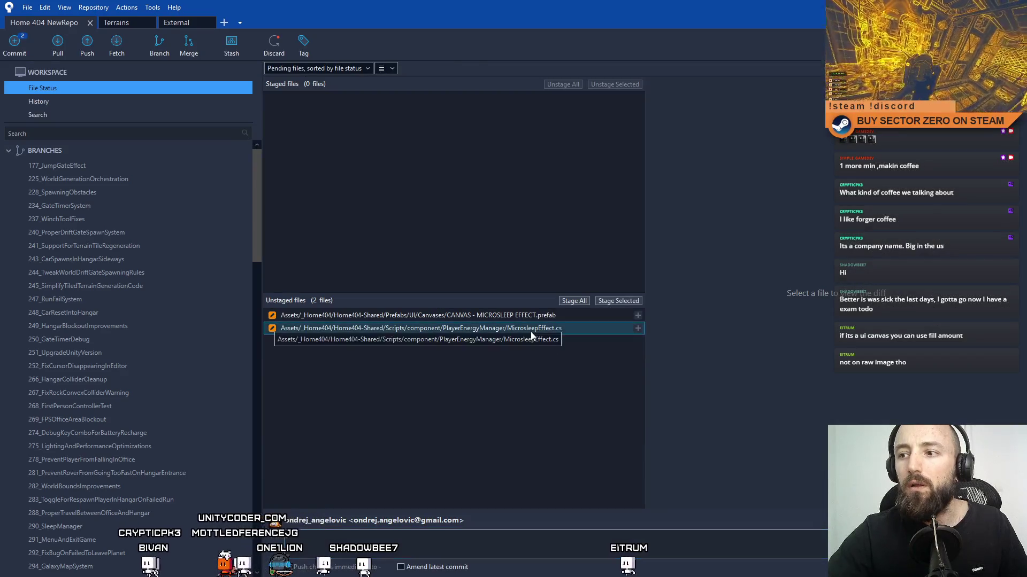
pyautogui.click(532, 332)
pyautogui.click(540, 317)
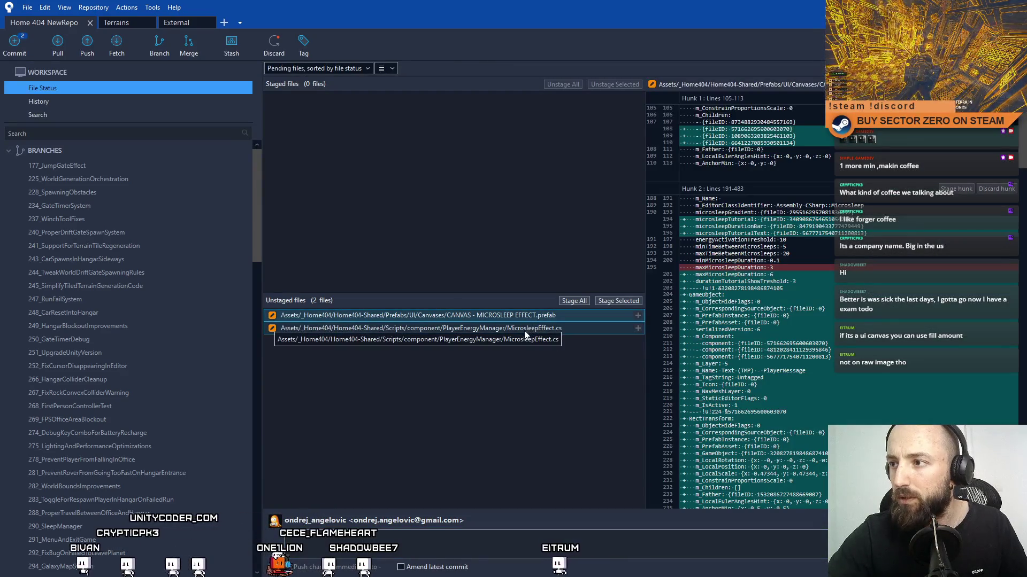
pyautogui.click(526, 315)
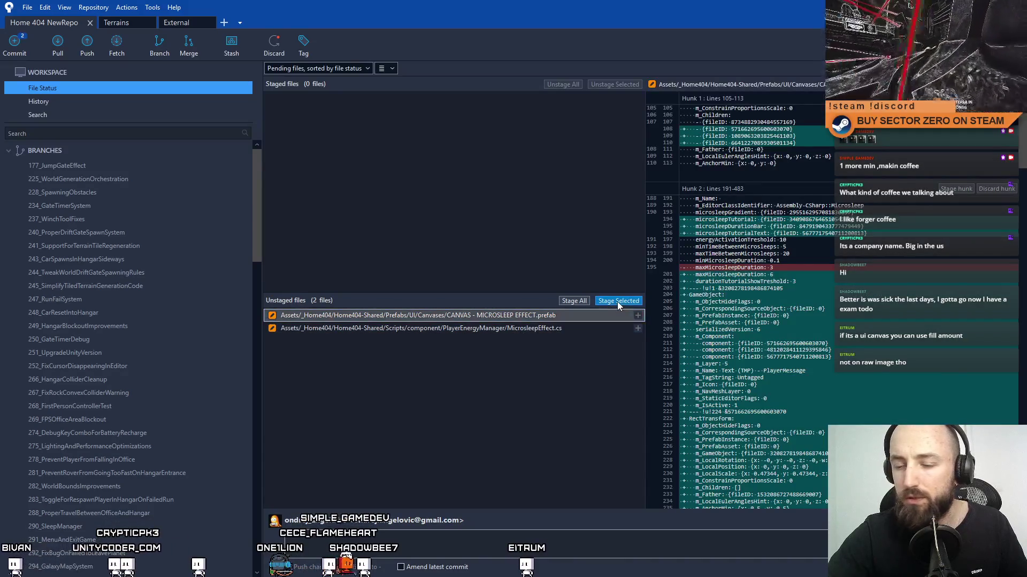
pyautogui.click(619, 301)
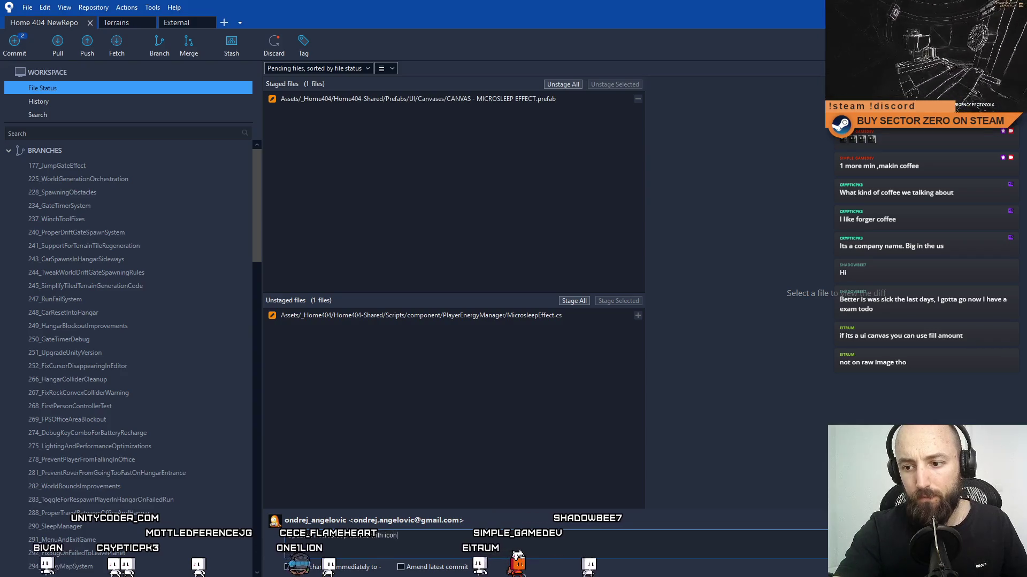
# Step: Commit it as 'Updated microsleep canvas with icon, text shake prompt, and duration bar'
pyautogui.write(', text')
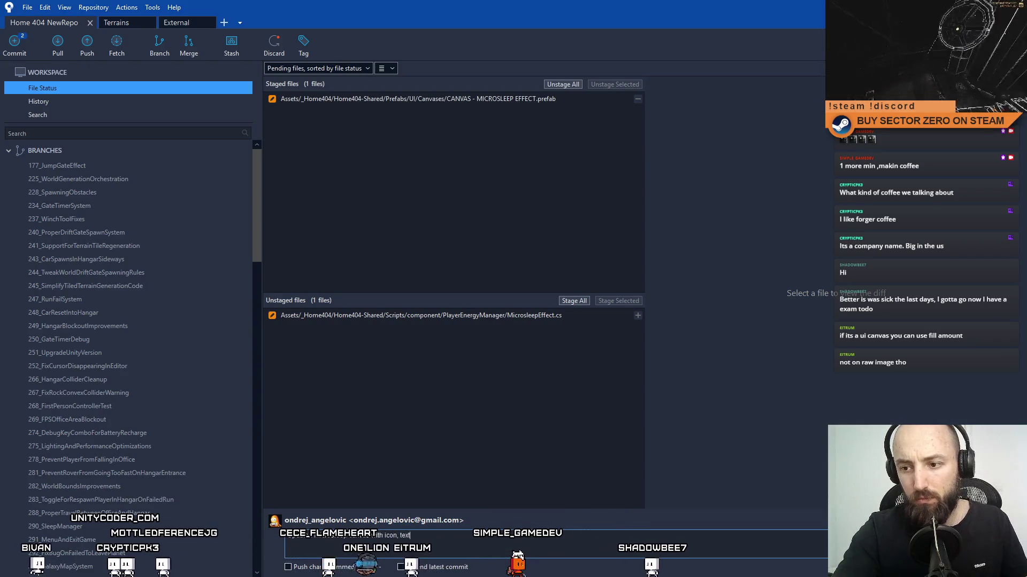
pyautogui.press('BackSpace')
pyautogui.press('BackSpace')
pyautogui.press('BackSpace')
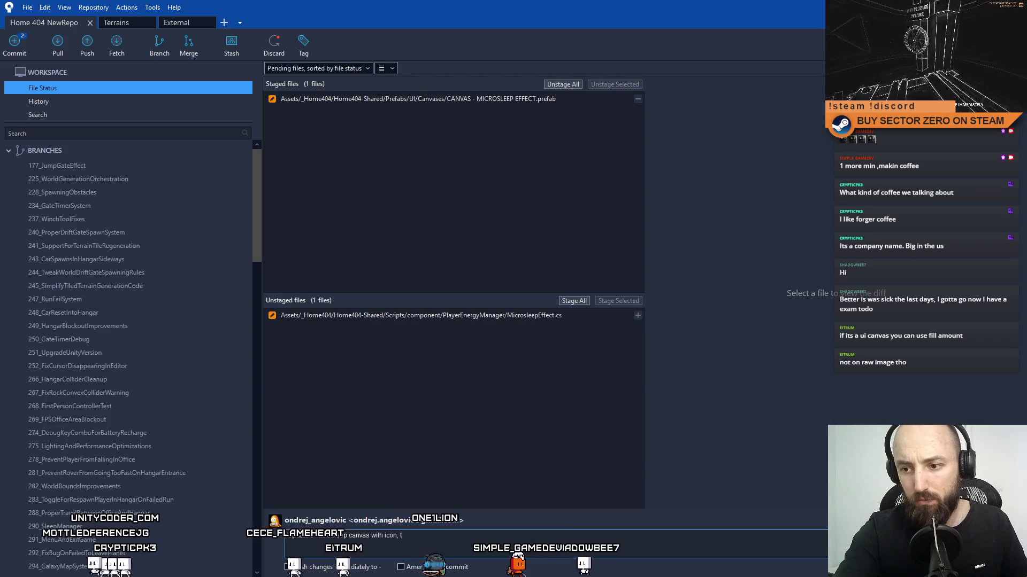
pyautogui.write('tex')
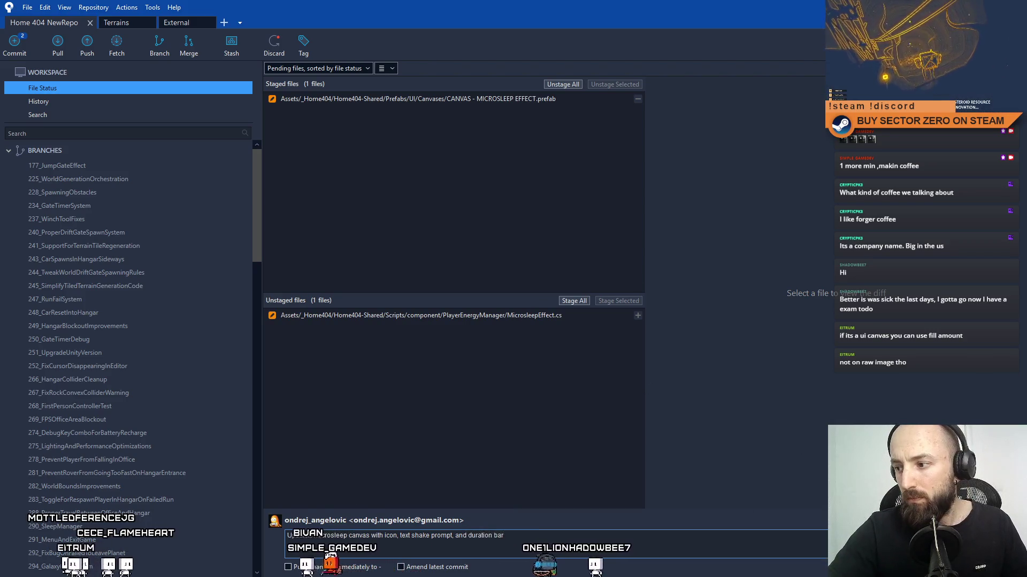
pyautogui.hotkey('ctrl', 'Return')
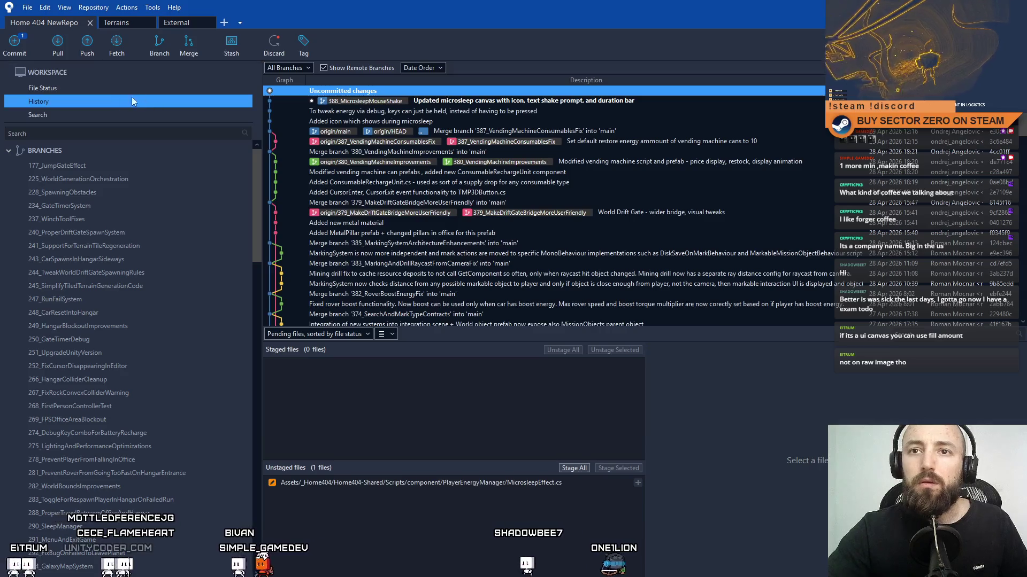
pyautogui.click(122, 88)
# Step: Review the pending MicrosleepEffect.cs diff, then select the MicrosleepEffect script in Unity's Project search results
pyautogui.click(513, 315)
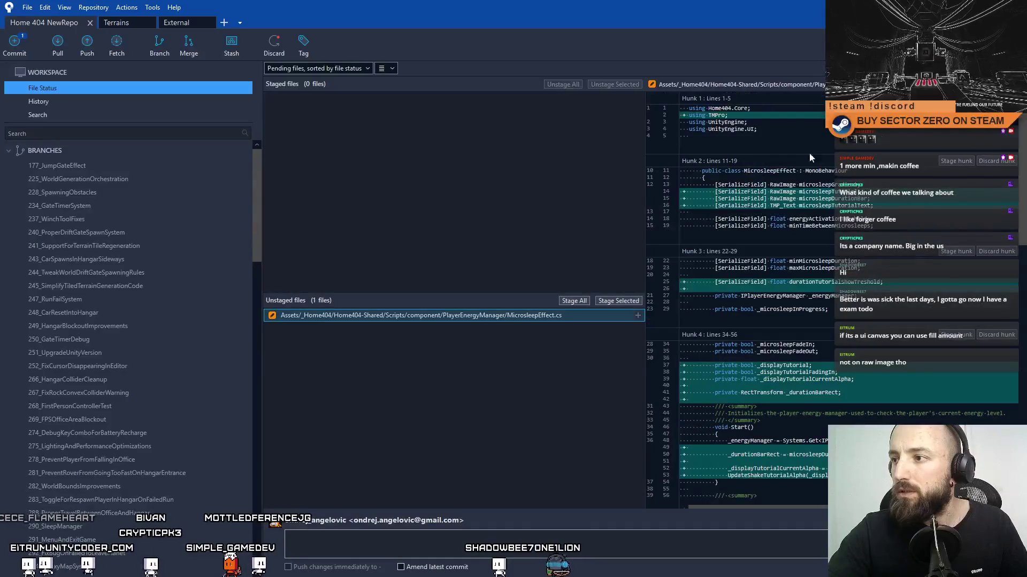
pyautogui.hotkey('alt', 'Tab')
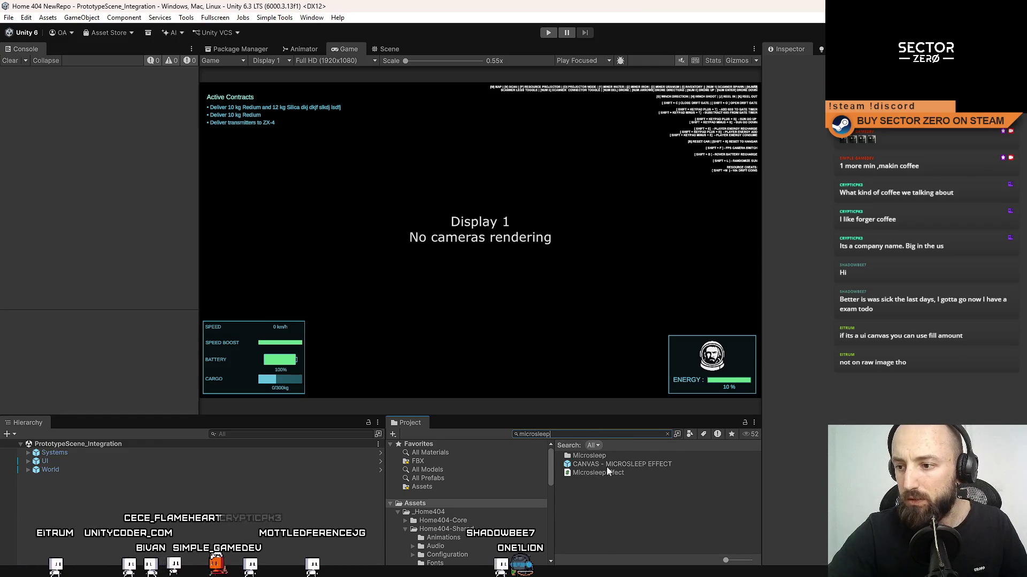
pyautogui.click(608, 475)
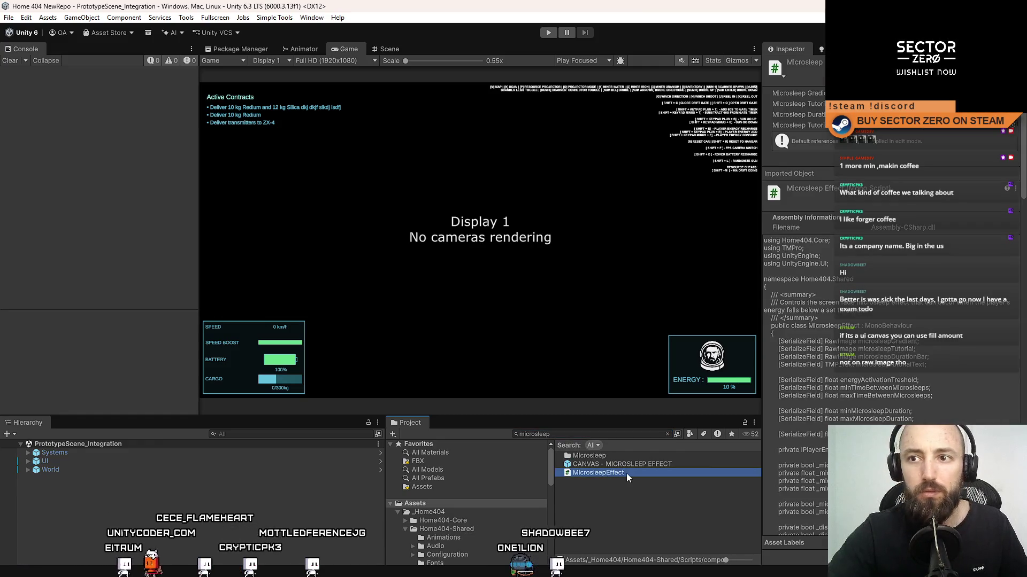
# Step: Open the MicrosleepEffect script in Visual Studio and select all of its code
pyautogui.doubleClick(627, 473)
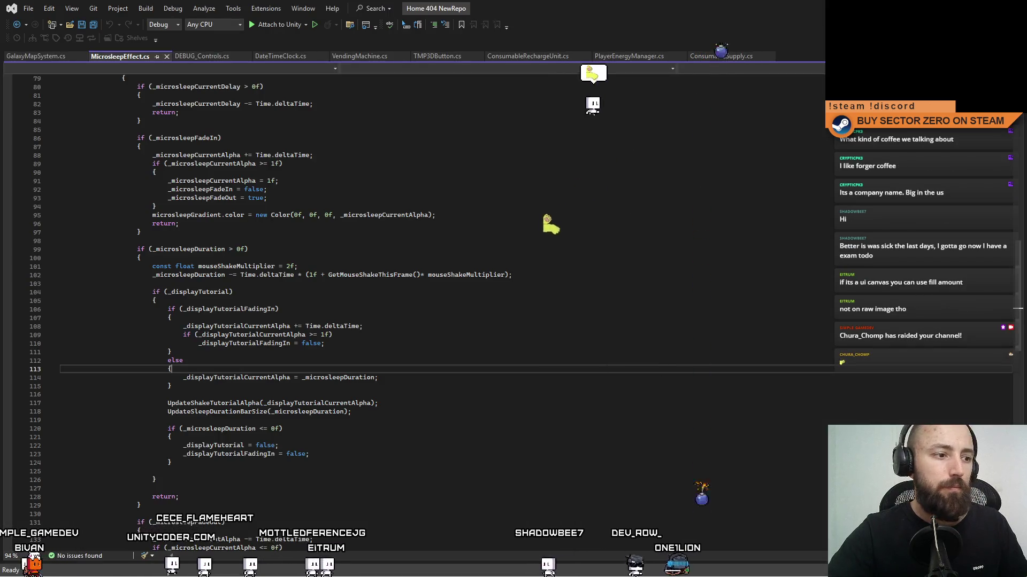
pyautogui.scroll(10, 655, 311)
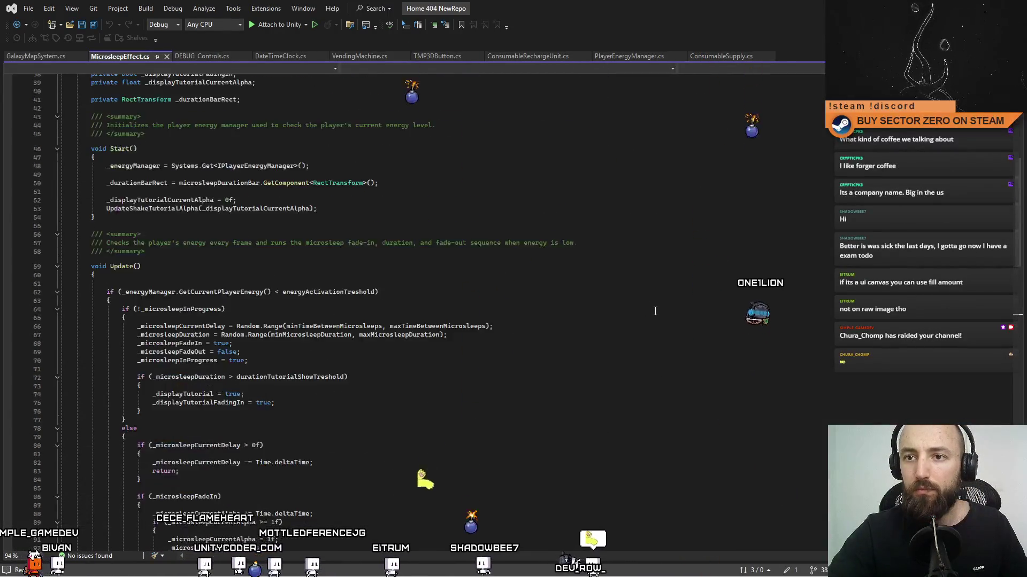
pyautogui.scroll(10, 655, 312)
pyautogui.hotkey('ctrl', 'a')
pyautogui.scroll(-20, 655, 311)
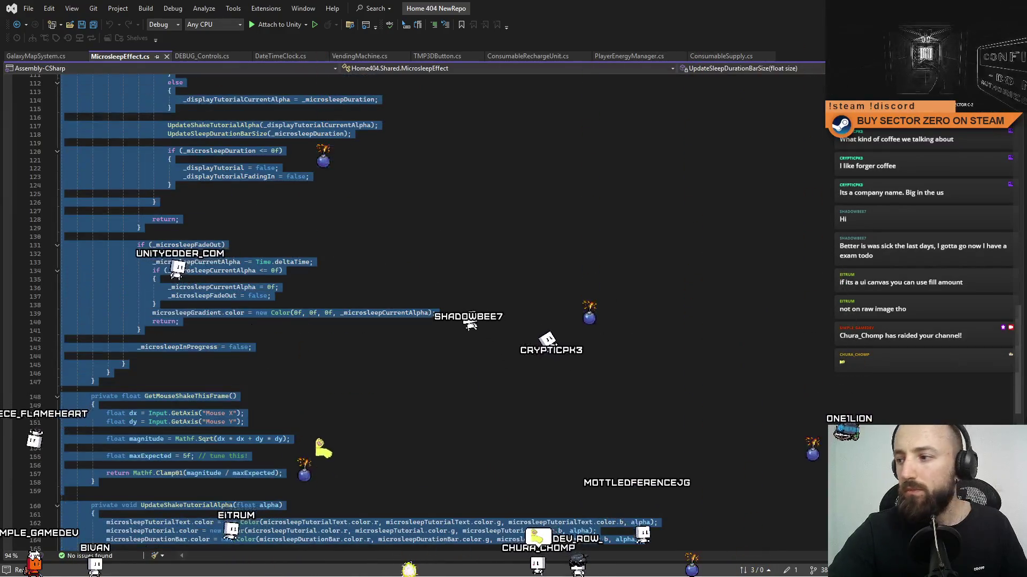
pyautogui.scroll(20, 655, 311)
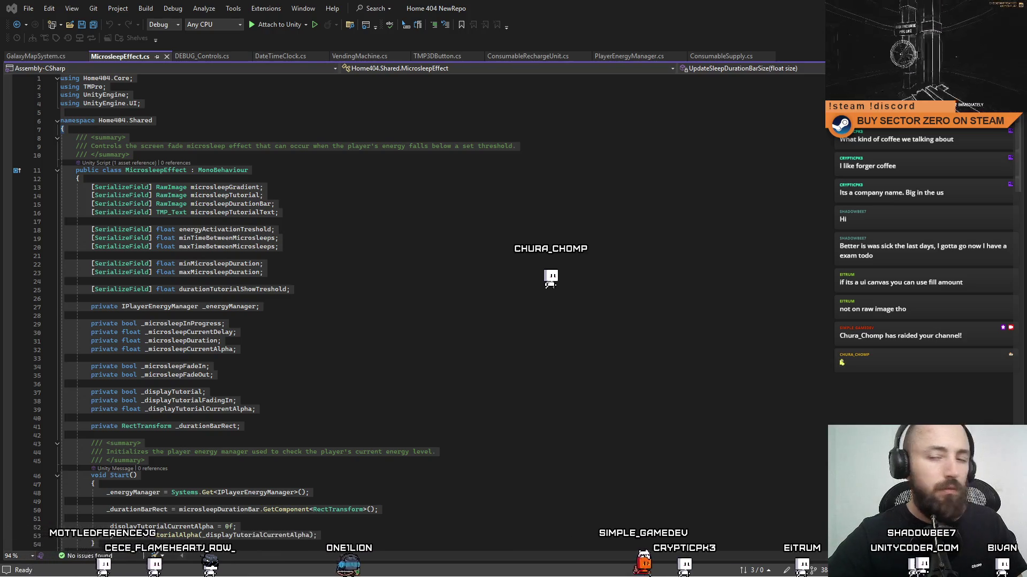
# Step: Put XML summary comments on the class and each method, save, and pick the durationTutorialShowTreshold field
pyautogui.click(639, 351)
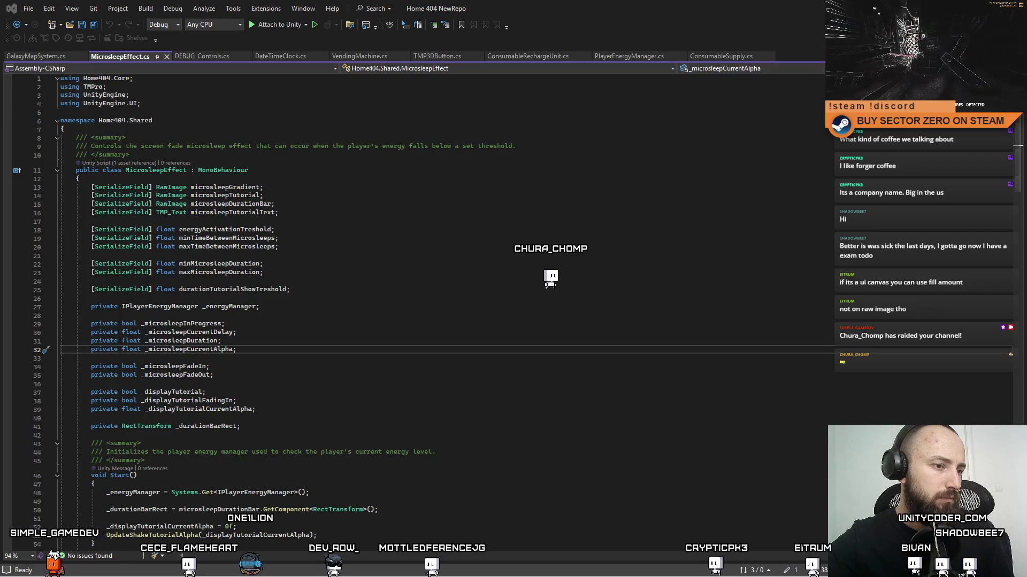
pyautogui.scroll(-4, 187, 417)
pyautogui.scroll(3, 187, 417)
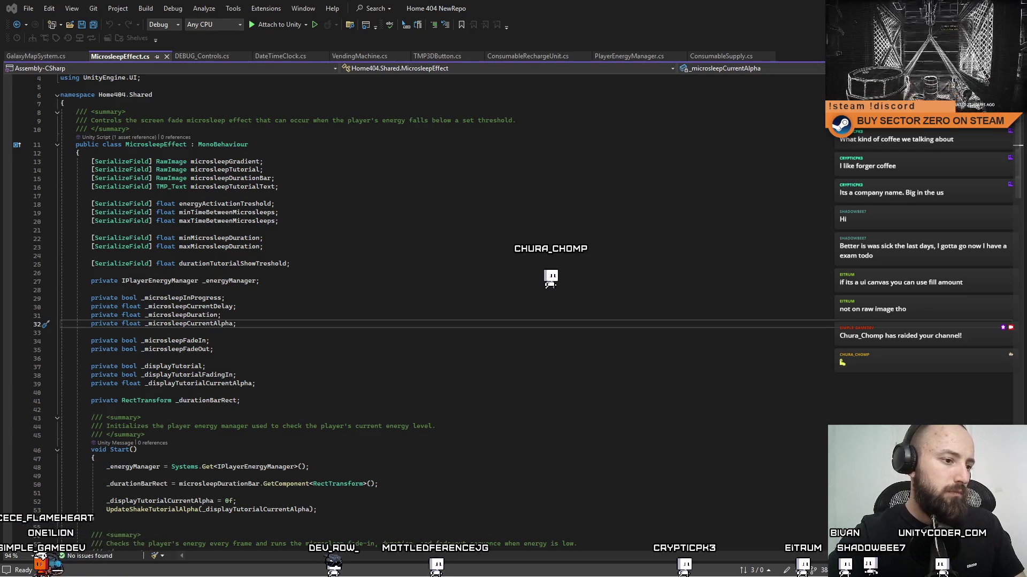
pyautogui.click(591, 401)
pyautogui.scroll(-20, 590, 401)
pyautogui.click(916, 365)
pyautogui.hotkey('ctrl', 's')
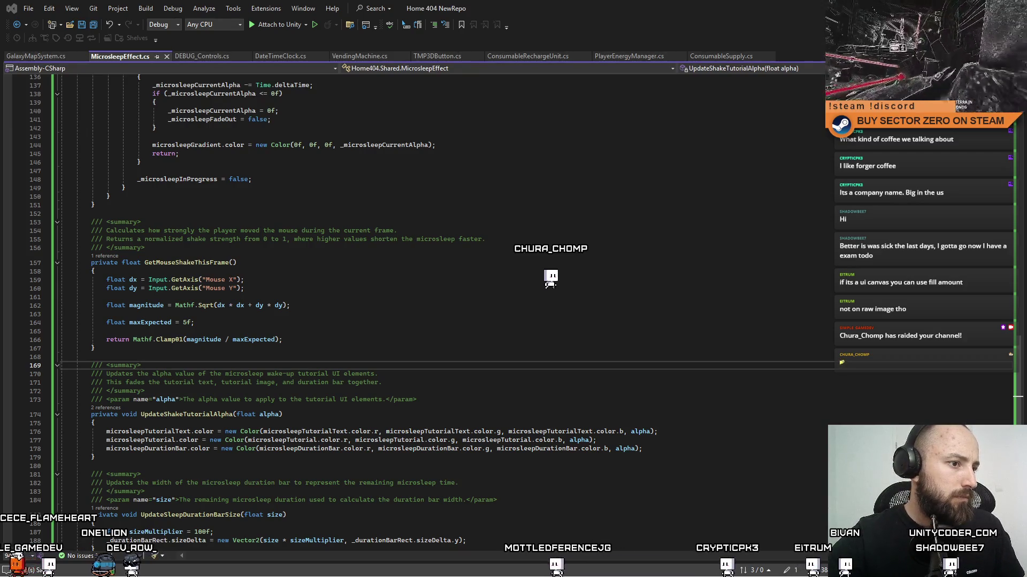
pyautogui.scroll(20, 264, 172)
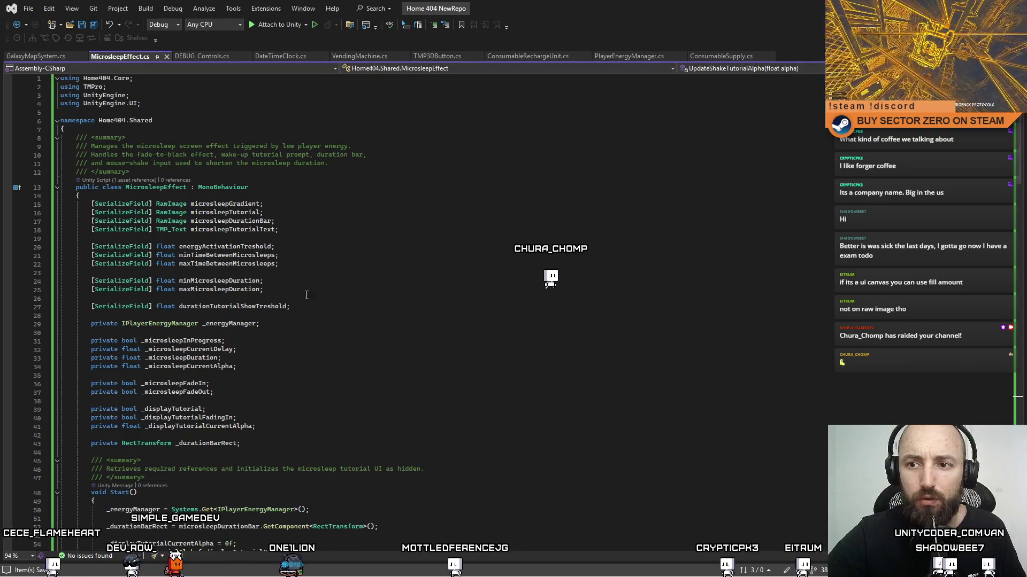
pyautogui.doubleClick(275, 309)
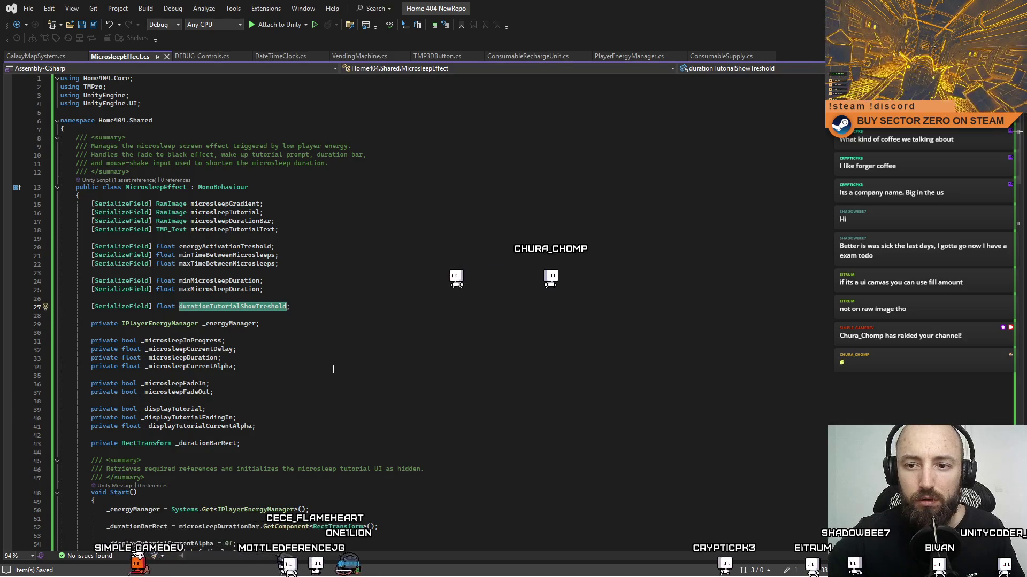
# Step: Rename the energyActivationTreshold field to energyActivationThreshold everywhere with Ctrl+R
pyautogui.scroll(-1, 333, 369)
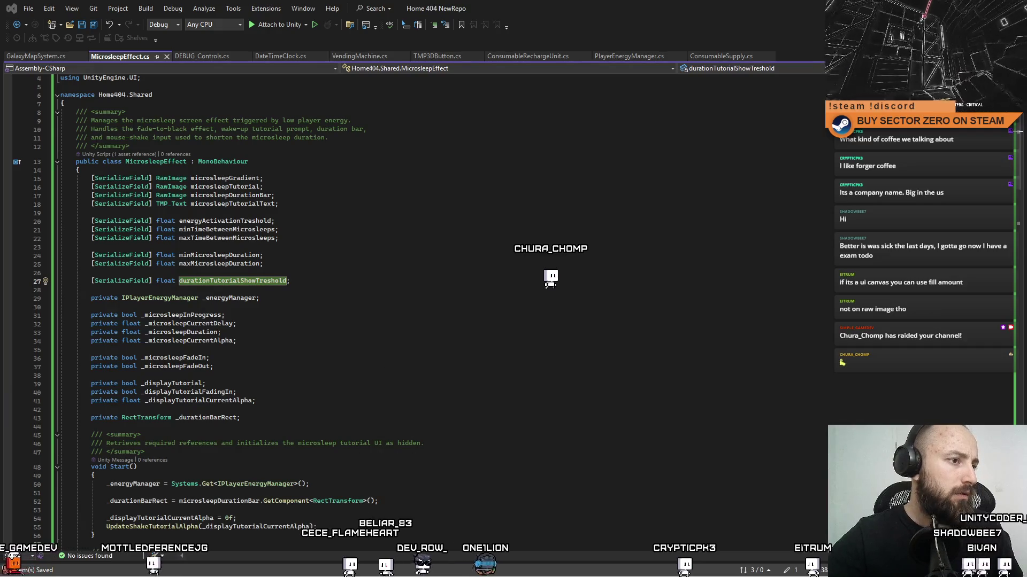
pyautogui.click(572, 280)
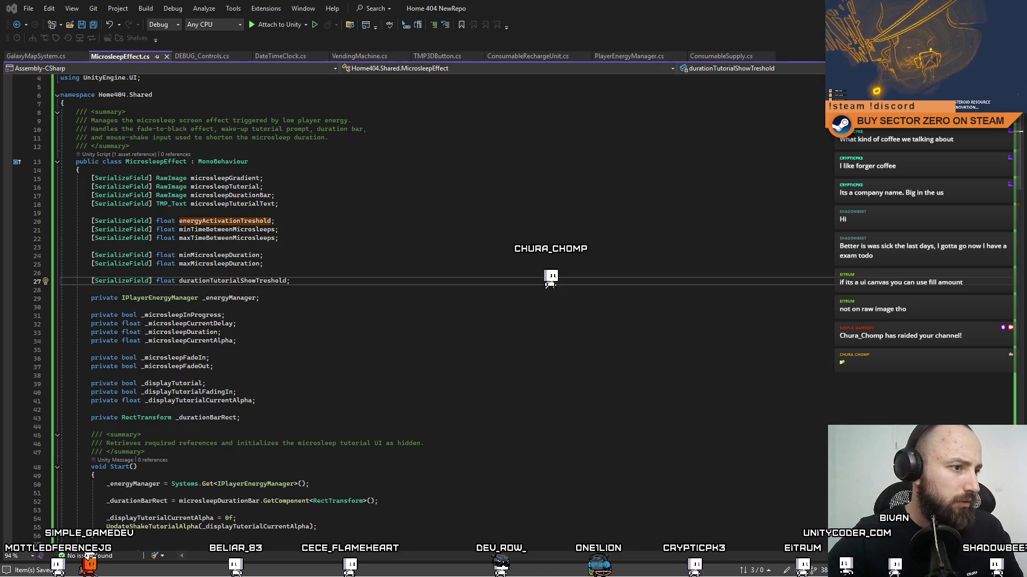
pyautogui.click(353, 205)
pyautogui.doubleClick(244, 222)
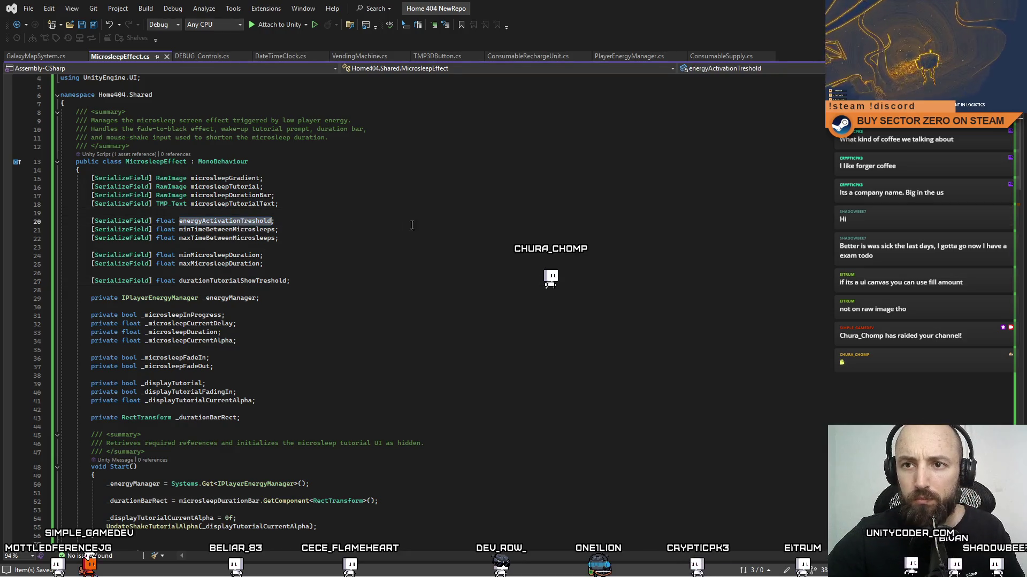
pyautogui.hotkey('ctrl', 'r')
pyautogui.hotkey('ctrl', 'r')
pyautogui.write('energyActivationThreshold')
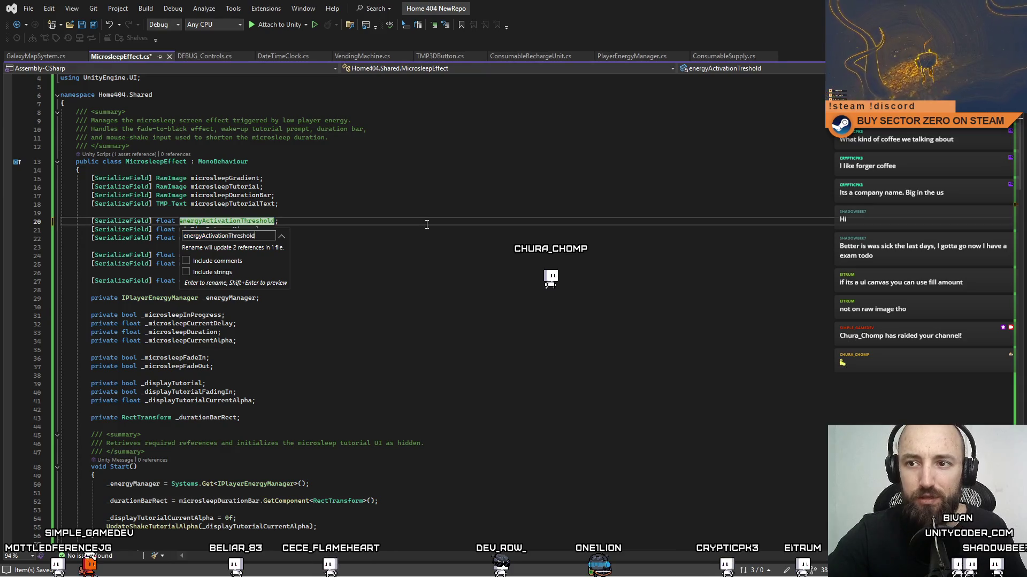
pyautogui.press('Return')
# Step: Rename durationTutorialShowTreshold to durationTutorialShowThreshold throughout the script
pyautogui.click(411, 281)
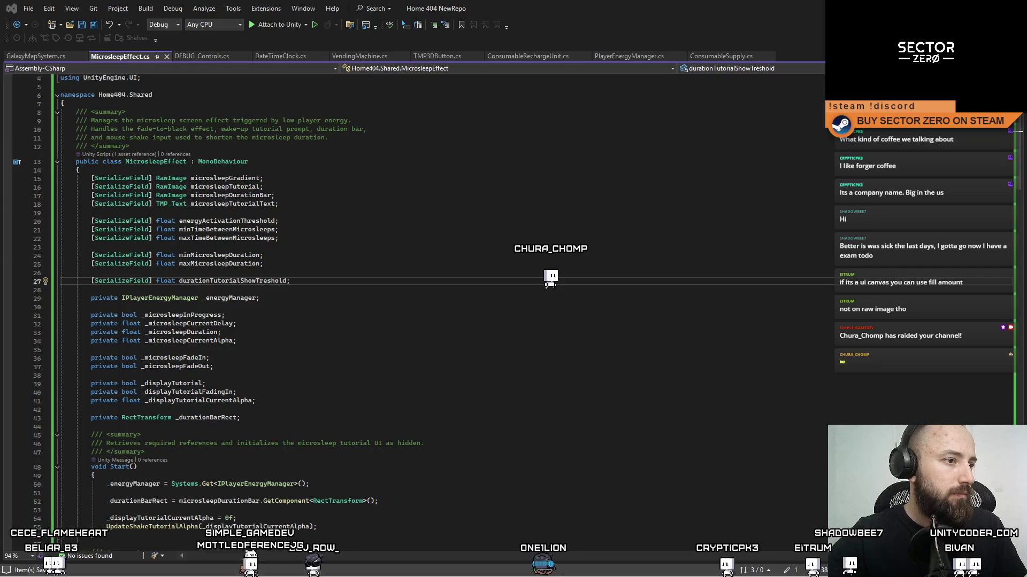
pyautogui.click(524, 292)
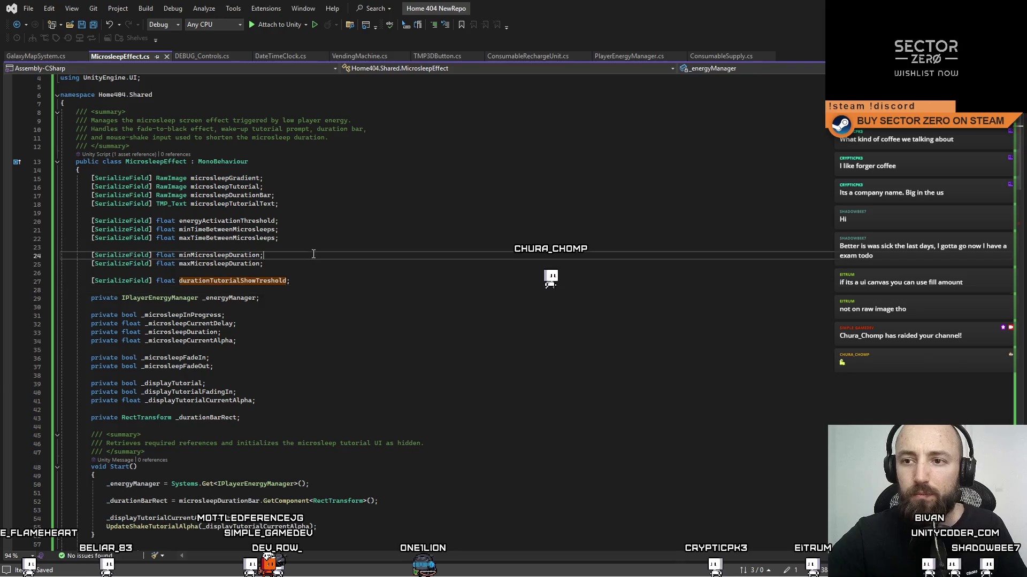
pyautogui.doubleClick(251, 280)
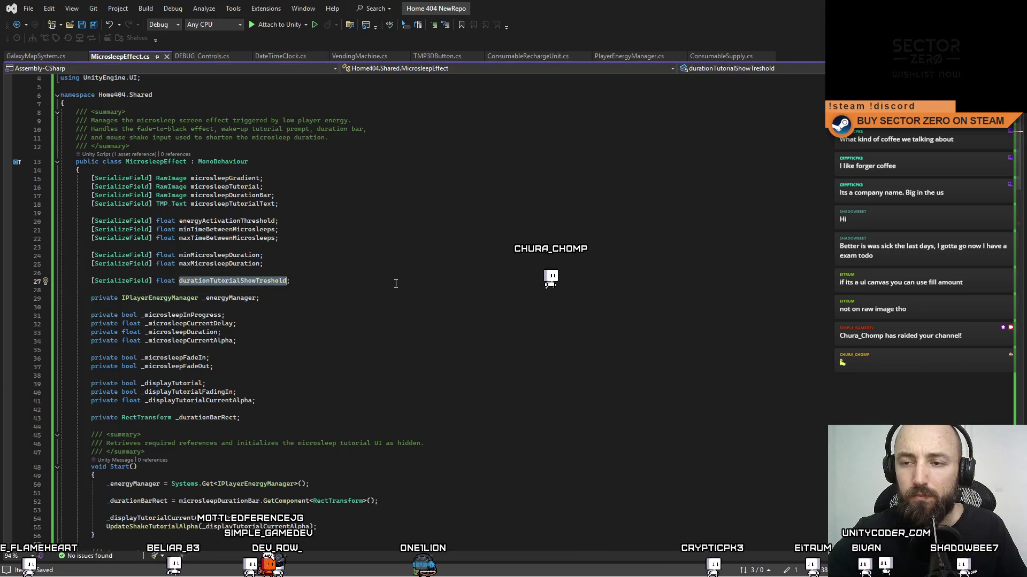
pyautogui.hotkey('ctrl', 'r')
pyautogui.hotkey('ctrl', 'r')
pyautogui.write('h')
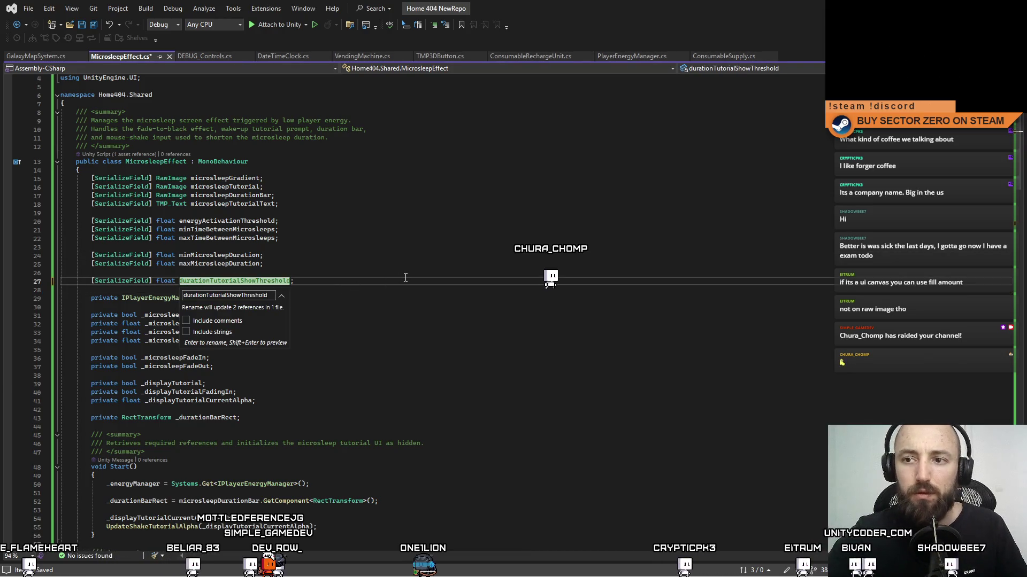
pyautogui.press('Return')
pyautogui.click(406, 277)
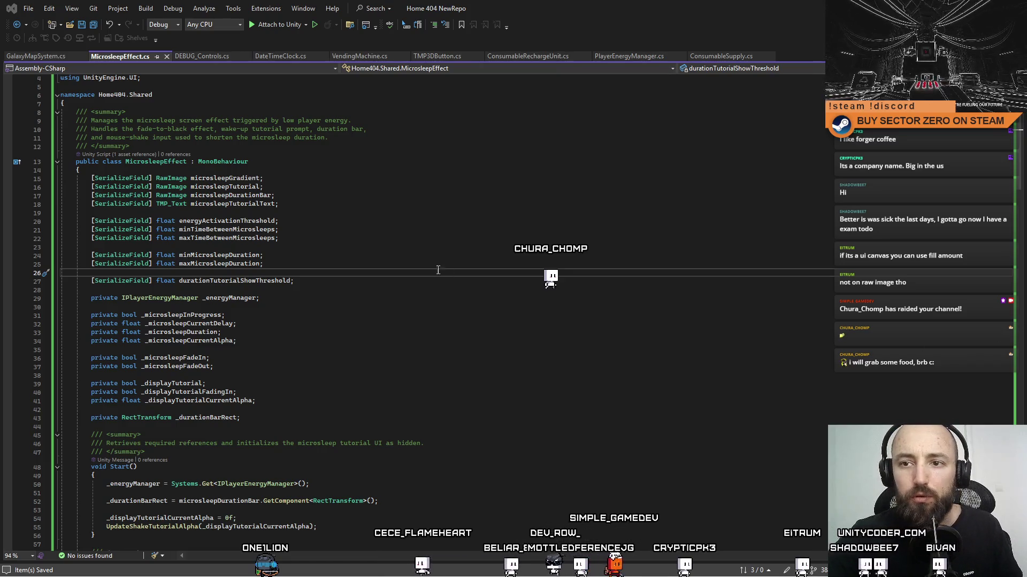
# Step: Delete the _durationBarRect field declaration and its assignment line in Start
pyautogui.doubleClick(238, 280)
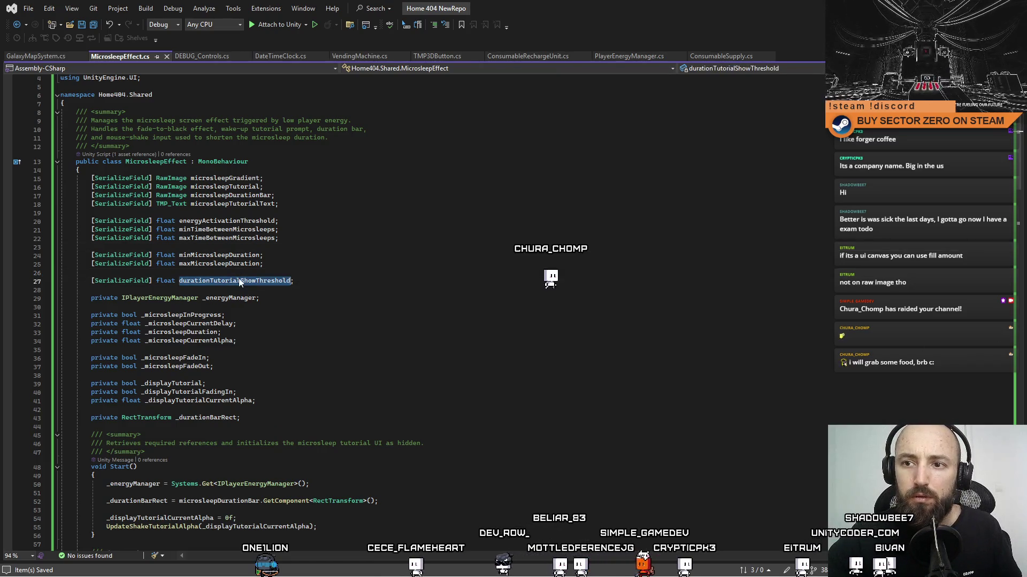
pyautogui.click(351, 278)
pyautogui.click(286, 418)
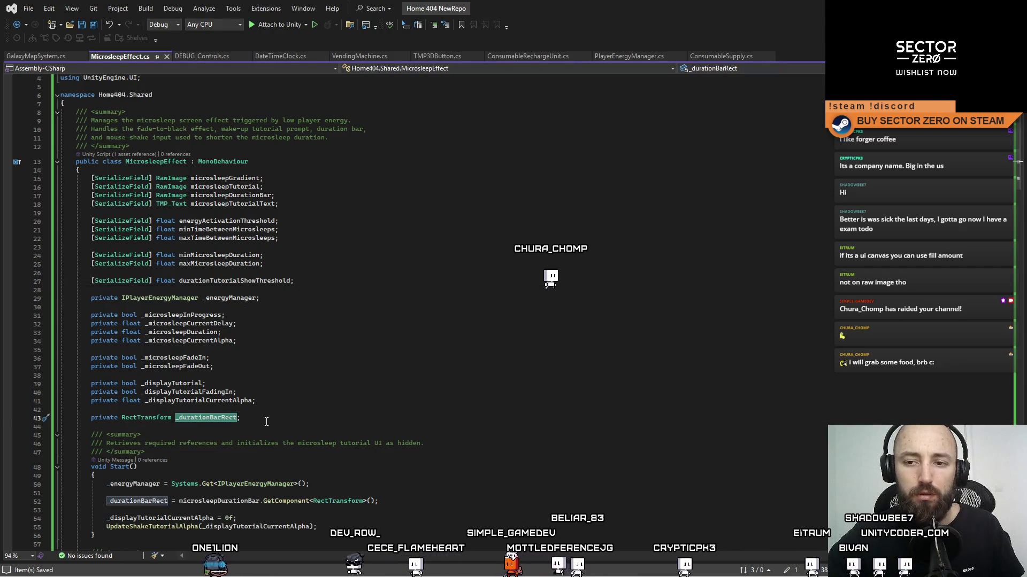
pyautogui.moveTo(274, 423); pyautogui.dragTo(93, 410)
pyautogui.press('Delete')
pyautogui.press('Delete')
pyautogui.click(361, 375)
pyautogui.scroll(-6, 360, 374)
pyautogui.click(399, 326)
pyautogui.moveTo(398, 325); pyautogui.dragTo(21, 326)
pyautogui.press('Delete')
pyautogui.press('BackSpace')
# Step: Replace both _durationBarRect uses on line 184 with microsleepDurationBar.rectTransform
pyautogui.scroll(-9, 1025, 202)
pyautogui.moveTo(1024, 202)
pyautogui.mouseDown()
pyautogui.moveTo(1020, 362)
pyautogui.moveTo(1020, 92)
pyautogui.mouseUp()
pyautogui.click(254, 161)
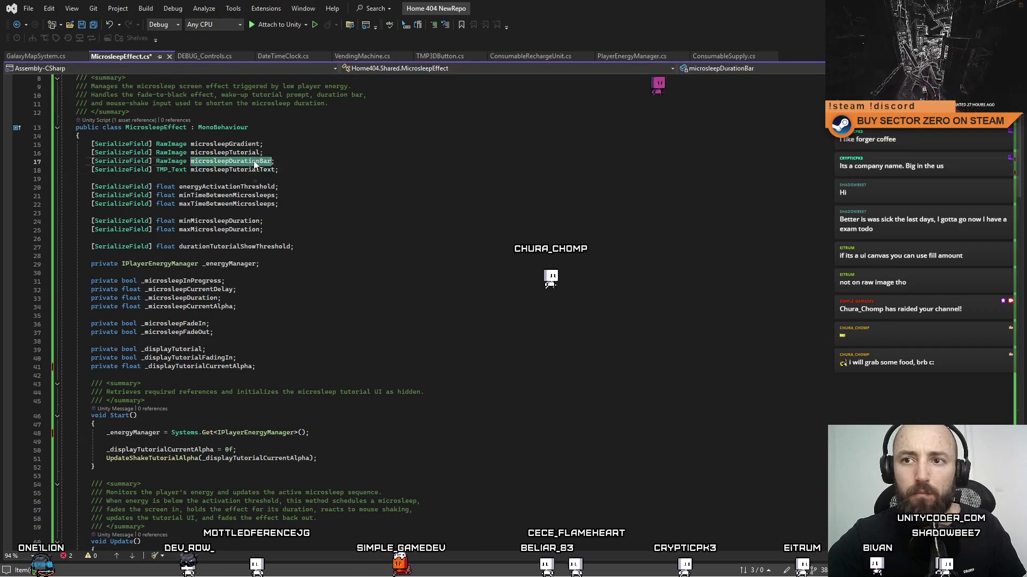
pyautogui.scroll(-20, 220, 390)
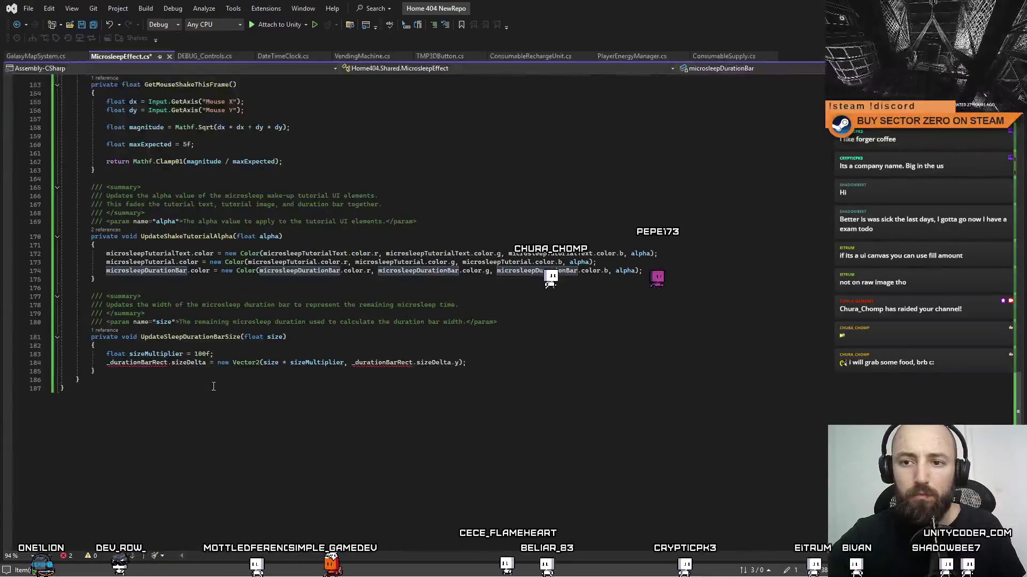
pyautogui.doubleClick(153, 363)
pyautogui.write('microsleepDurationBar')
pyautogui.write('.re')
pyautogui.press('Tab')
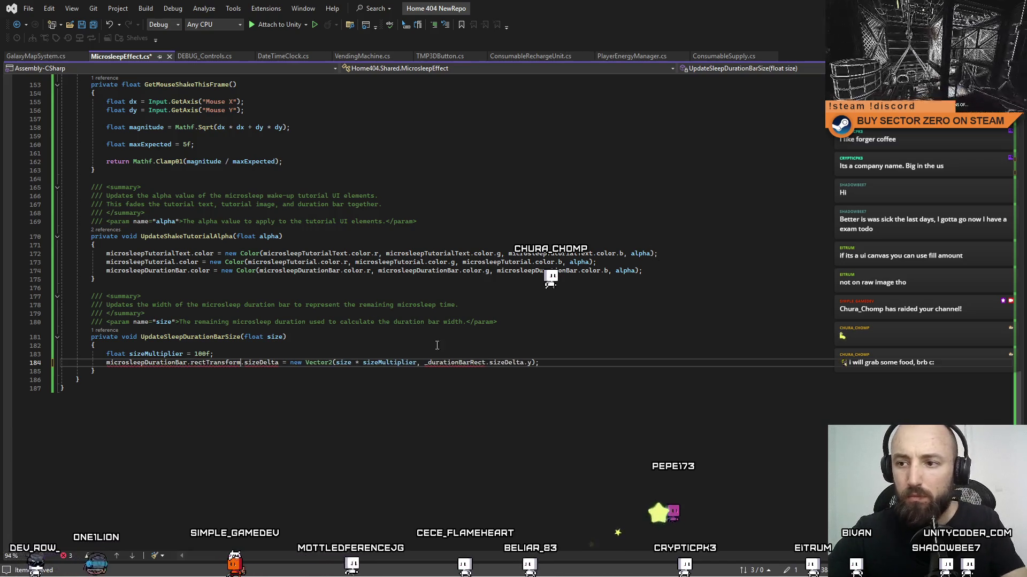
pyautogui.doubleClick(455, 363)
pyautogui.write('microsleepDurationBar')
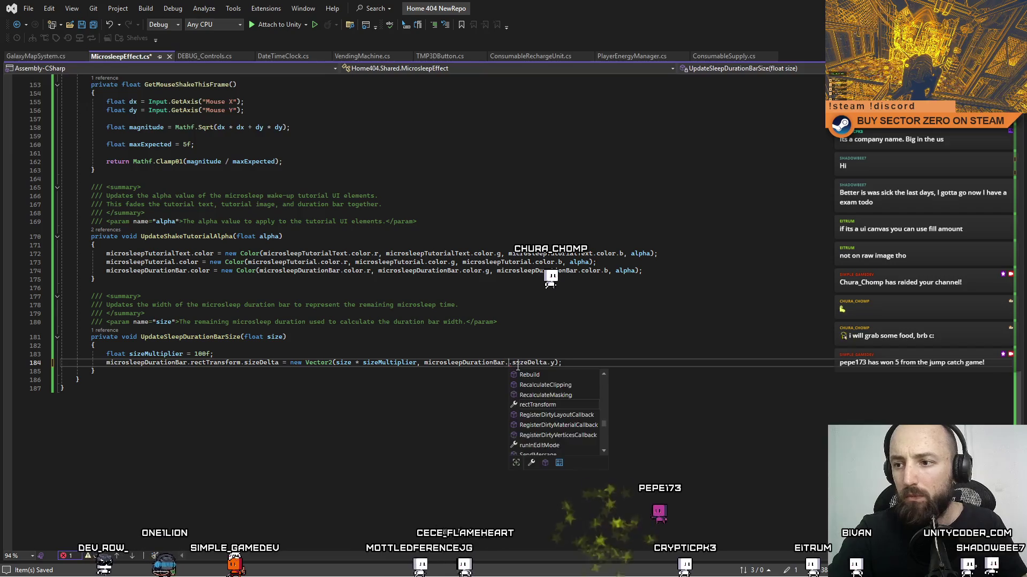
pyautogui.doubleClick(560, 404)
pyautogui.click(561, 405)
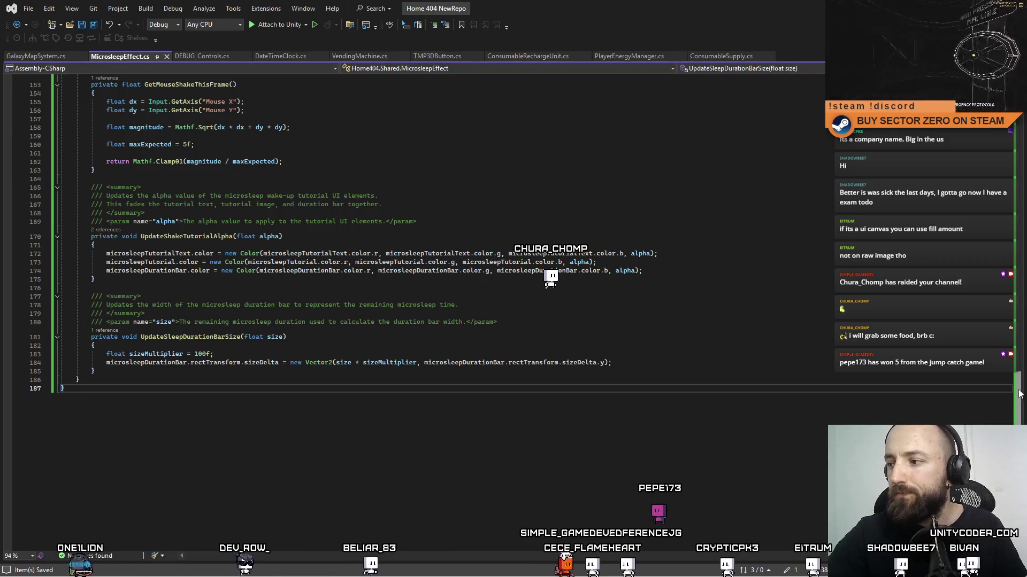
# Step: Scroll through the edited MicrosleepEffect.cs to review the changes, then return to Unity
pyautogui.scroll(20, 1019, 394)
pyautogui.scroll(-20, 1004, 362)
pyautogui.scroll(14, 1004, 362)
pyautogui.scroll(7, 1009, 280)
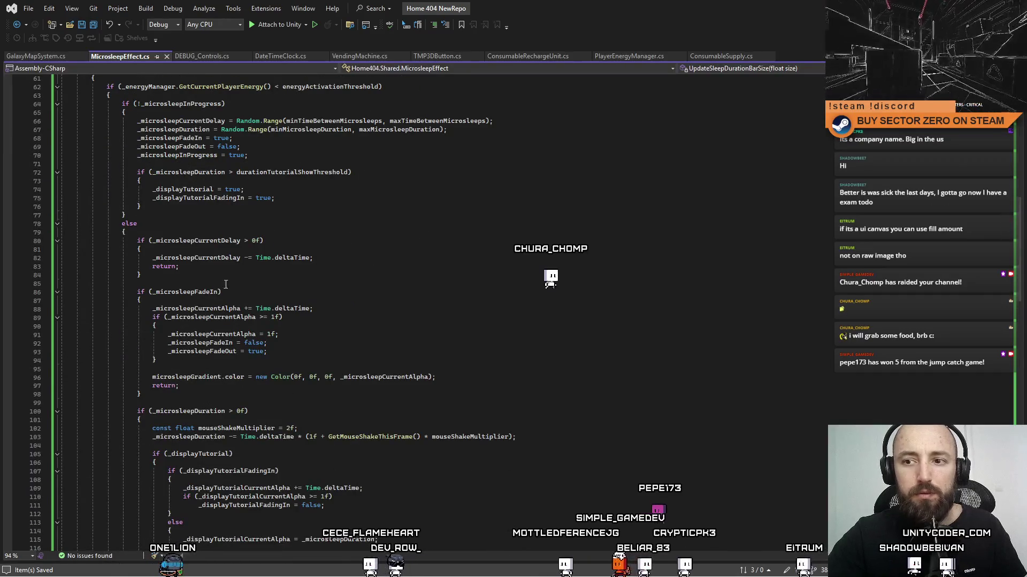
pyautogui.scroll(5, 595, 427)
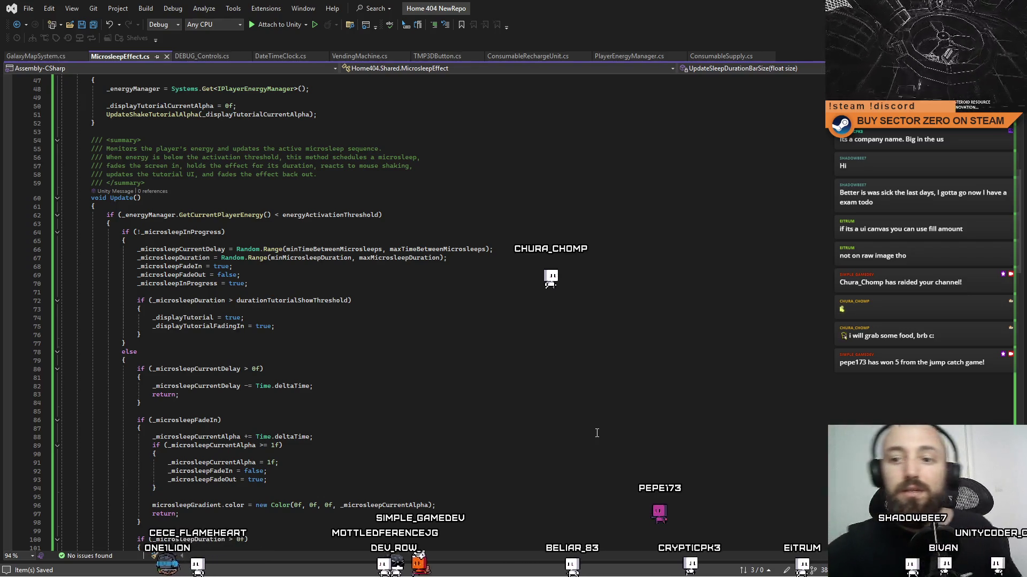
pyautogui.scroll(10, 500, 288)
pyautogui.scroll(-6, 493, 287)
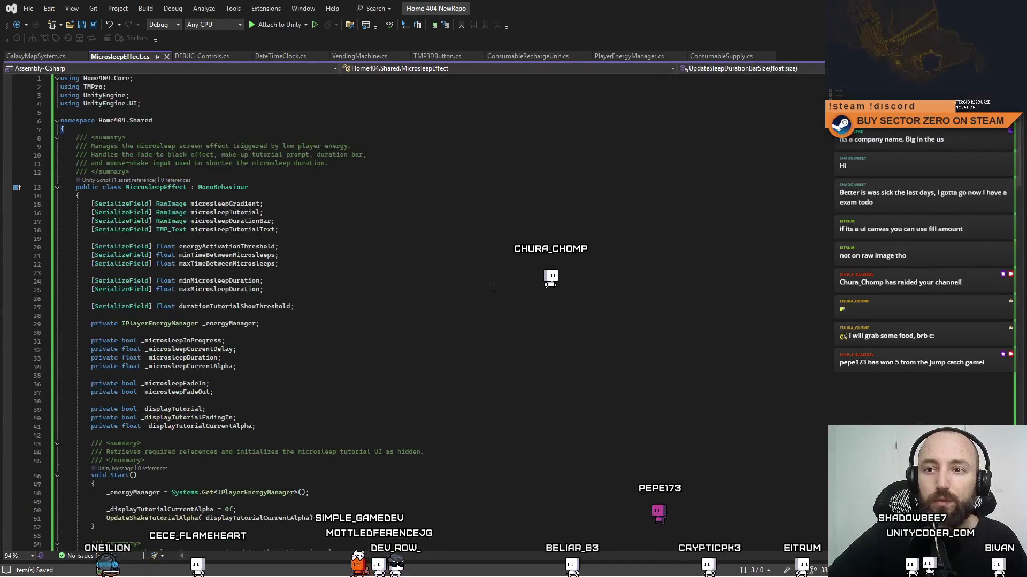
pyautogui.moveTo(1021, 179)
pyautogui.mouseDown()
pyautogui.moveTo(1020, 310)
pyautogui.moveTo(1019, 155)
pyautogui.moveTo(998, 305)
pyautogui.mouseUp()
pyautogui.scroll(15, 998, 305)
pyautogui.click(735, 255)
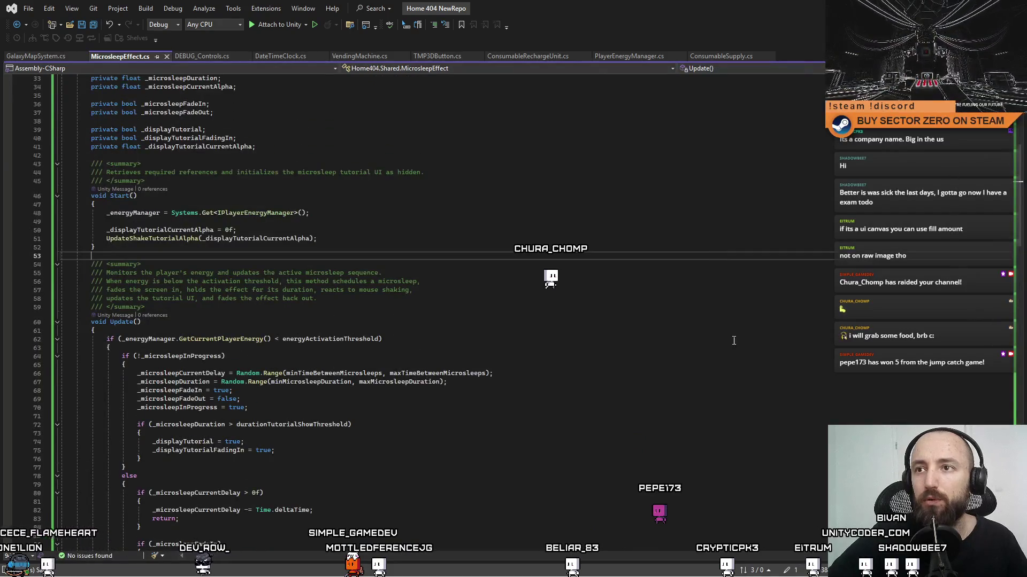
pyautogui.hotkey('alt', 'Tab')
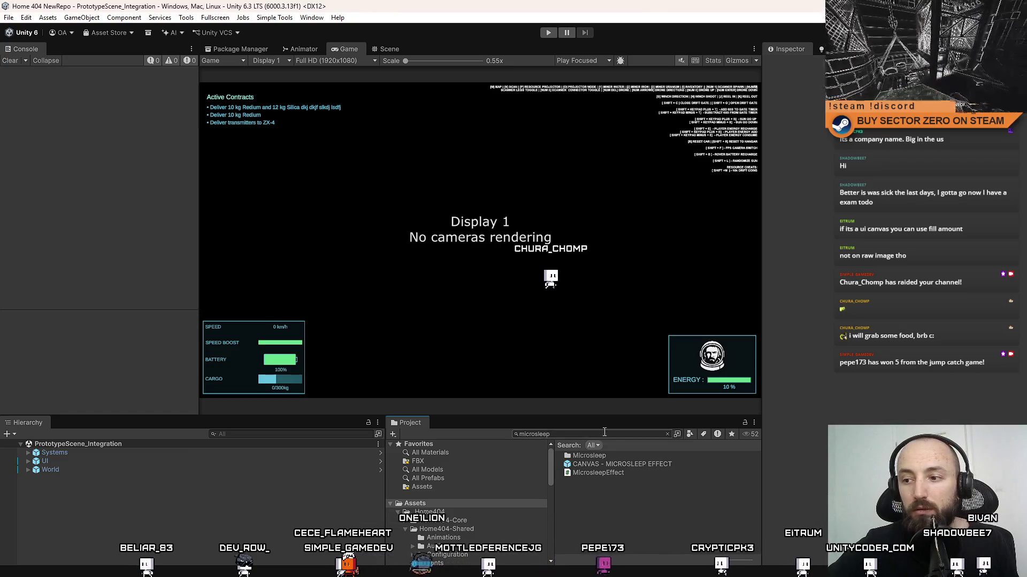
# Step: Clear the microsleep search in Unity's Project panel and switch to Sourcetree
pyautogui.press('BackSpace')
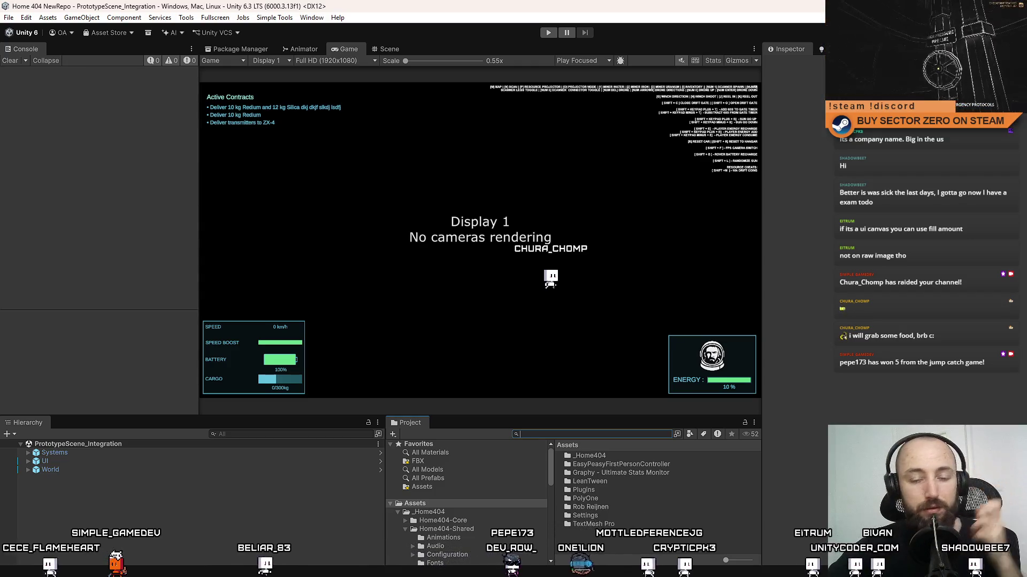
pyautogui.hotkey('alt', 'Tab')
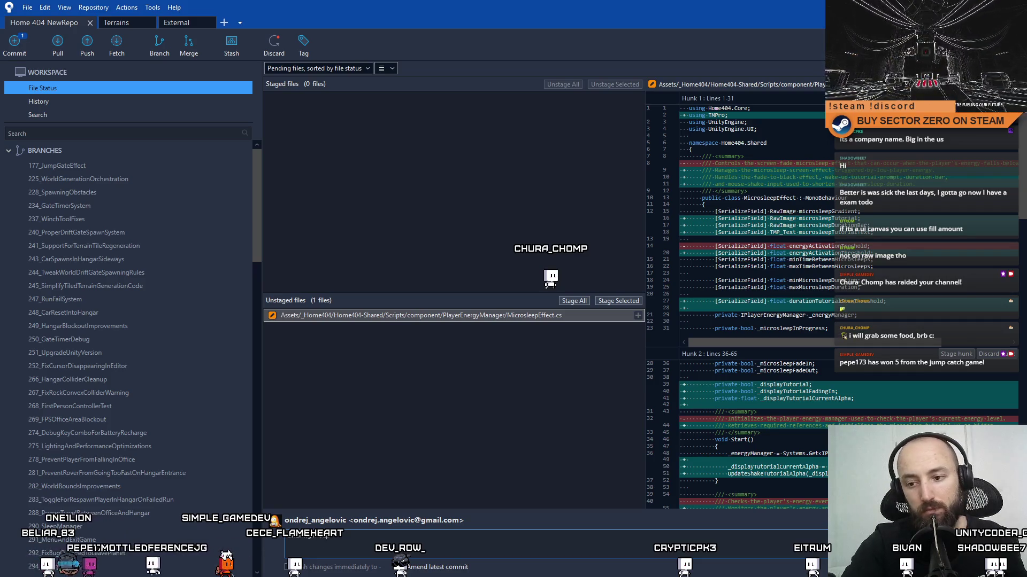
# Step: Stage MicrosleepEffect.cs and commit it with the message starting 'Shaking mouse now'
pyautogui.write('Shaking mouse now shortens the microsleep duration + added UI explaining this')
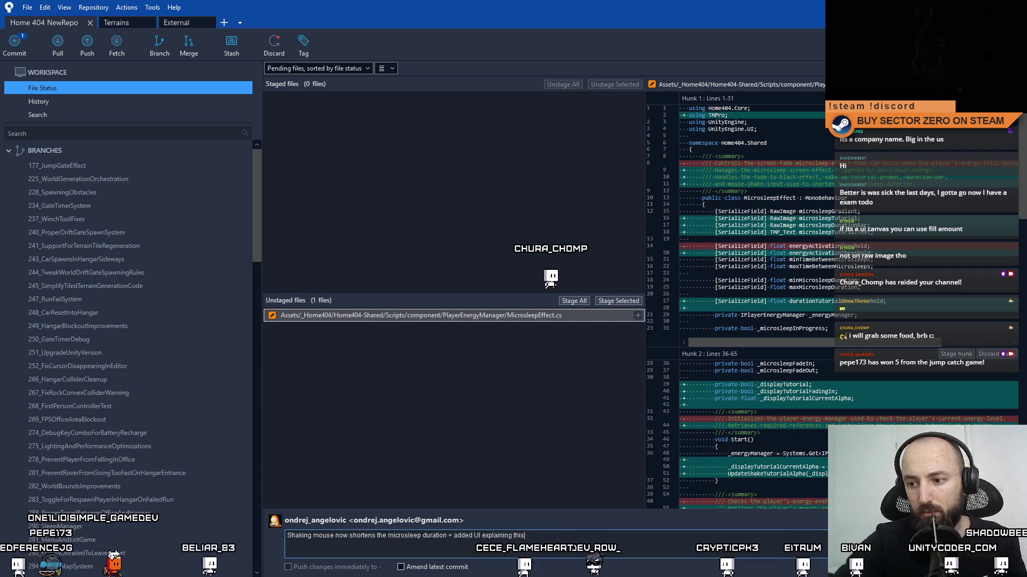
pyautogui.scroll(-9, 658, 427)
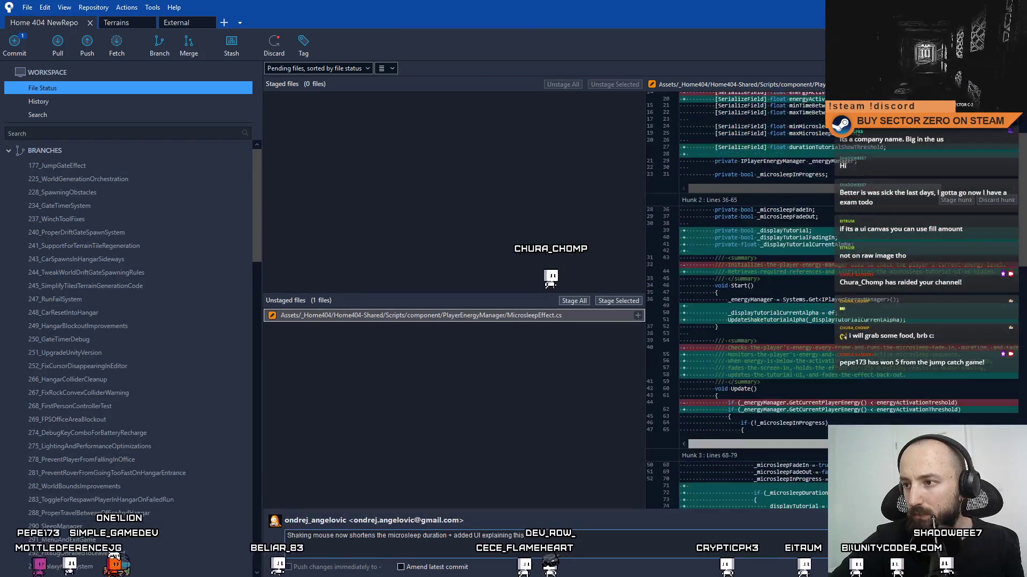
pyautogui.click(618, 301)
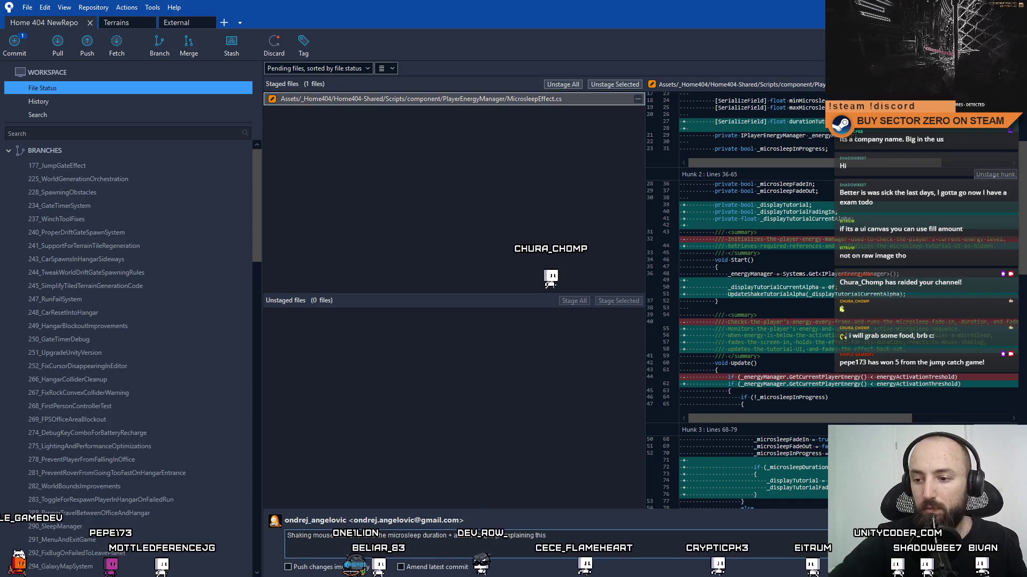
pyautogui.hotkey('ctrl', 'Return')
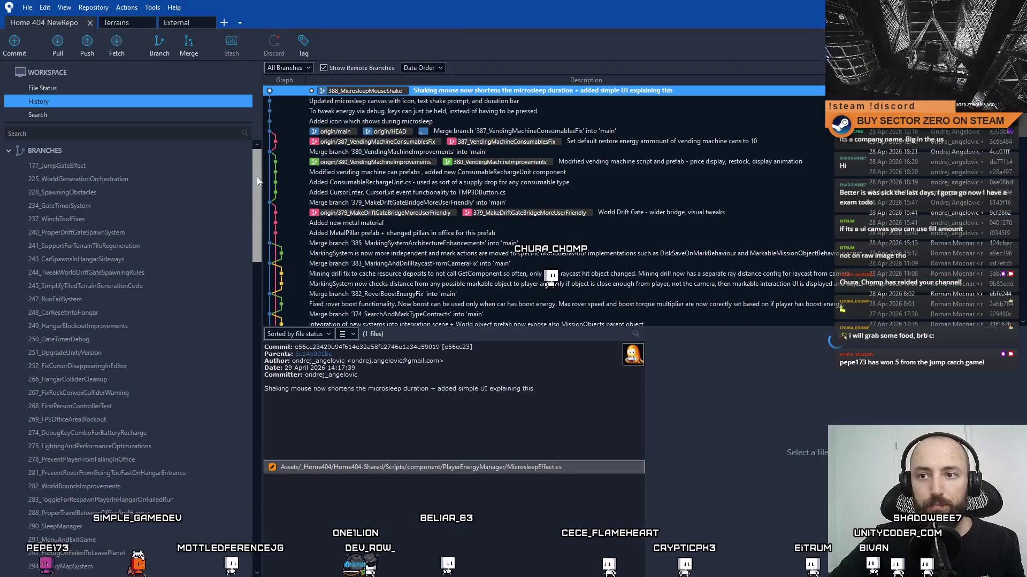
# Step: Select the 388_MicrosleepMouseShake branch in the sidebar and bring up the push options
pyautogui.moveTo(257, 176); pyautogui.dragTo(258, 527)
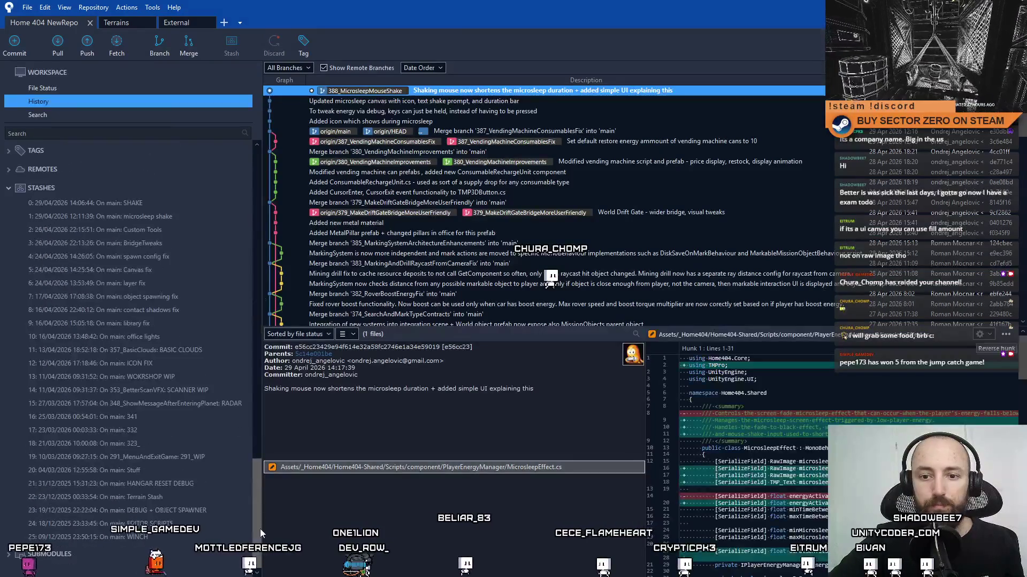
pyautogui.scroll(1, 264, 437)
pyautogui.click(91, 308)
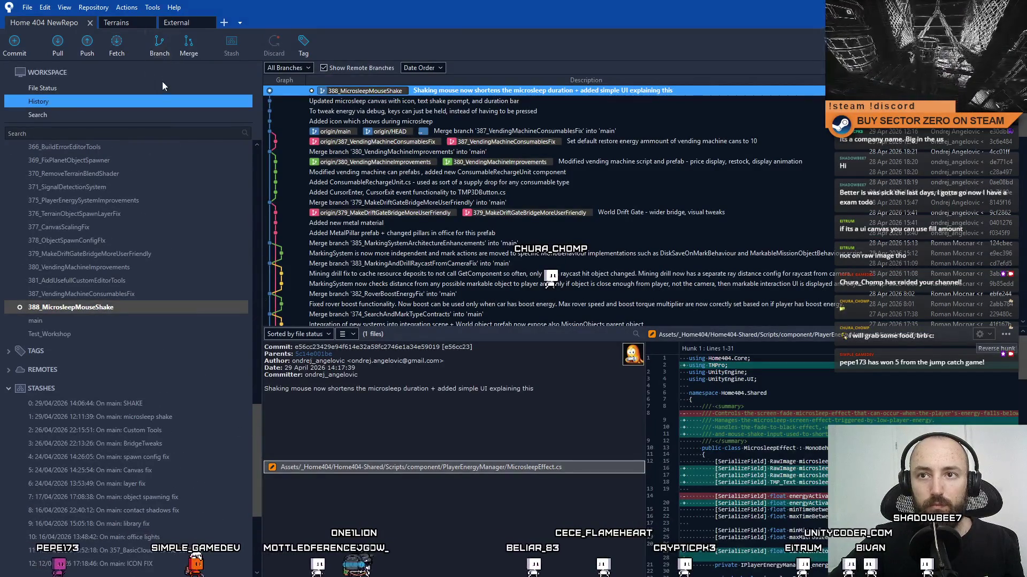
pyautogui.click(89, 50)
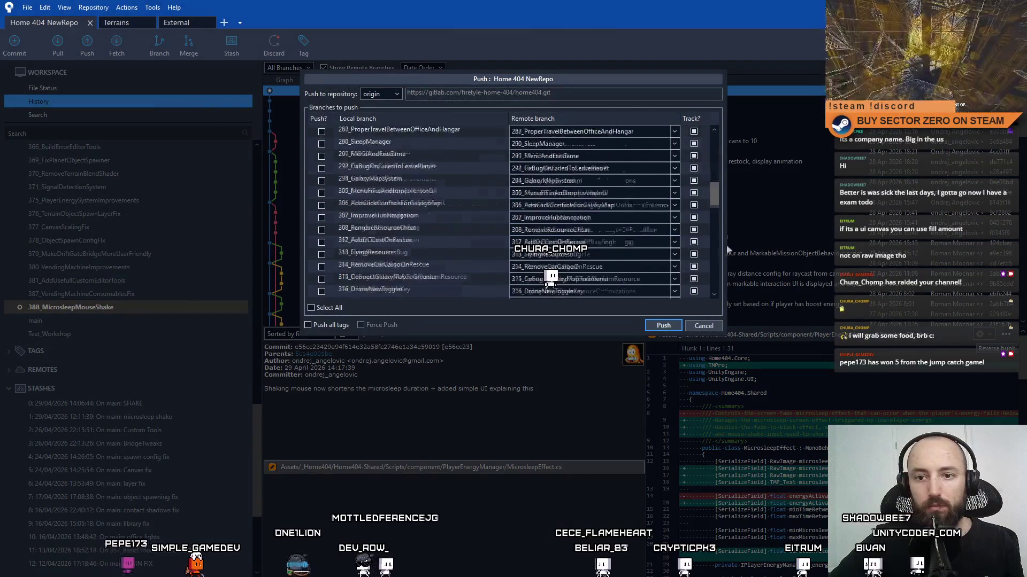
# Step: Tick 388_MicrosleepMouseShake in the Push dialog and push it to origin
pyautogui.click(322, 266)
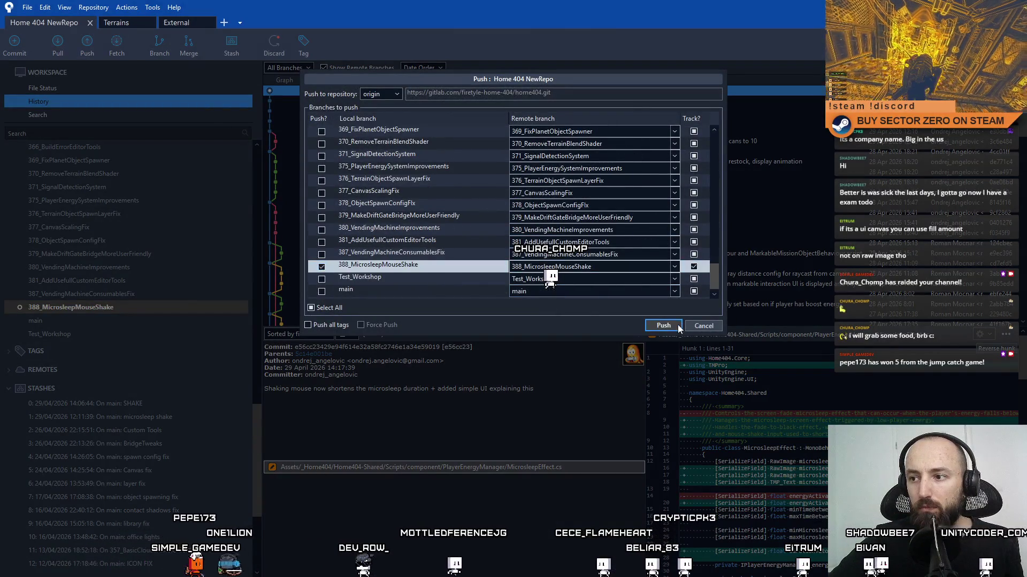
pyautogui.press('Return')
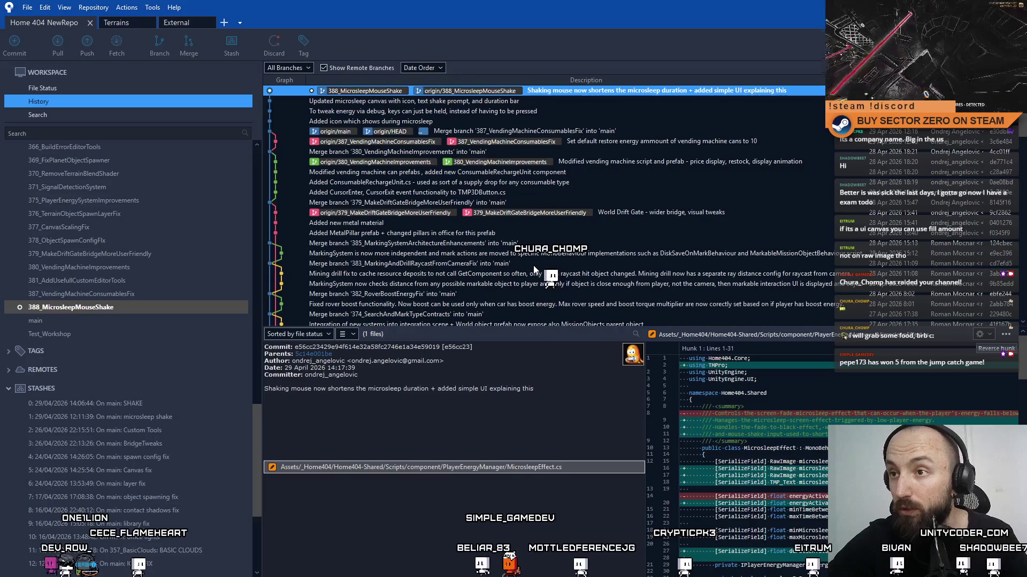
# Step: Inspect older commits, ending on the 385_MarkingSystemArchitectureEnhancements merge into main
pyautogui.click(535, 182)
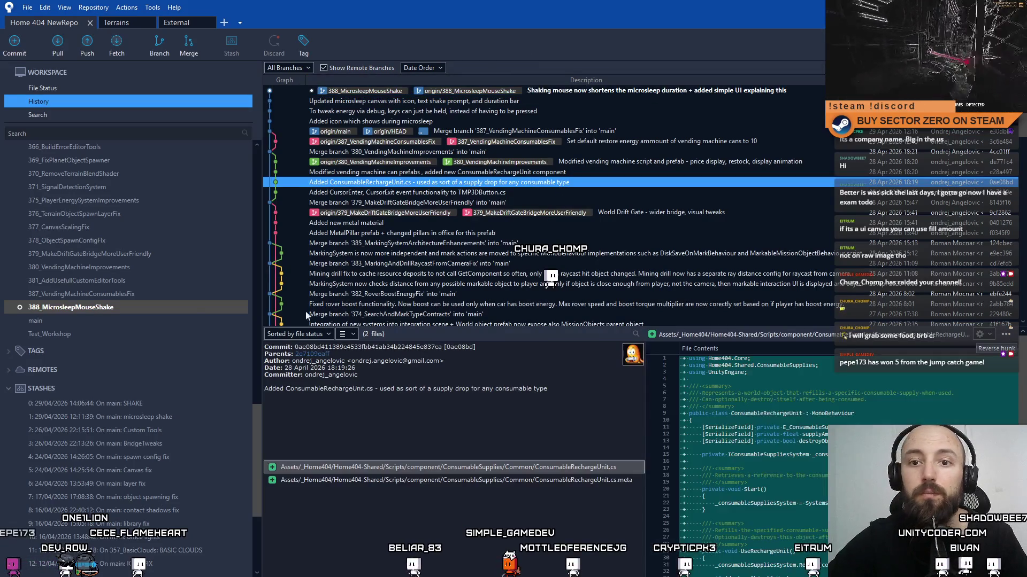
pyautogui.click(203, 309)
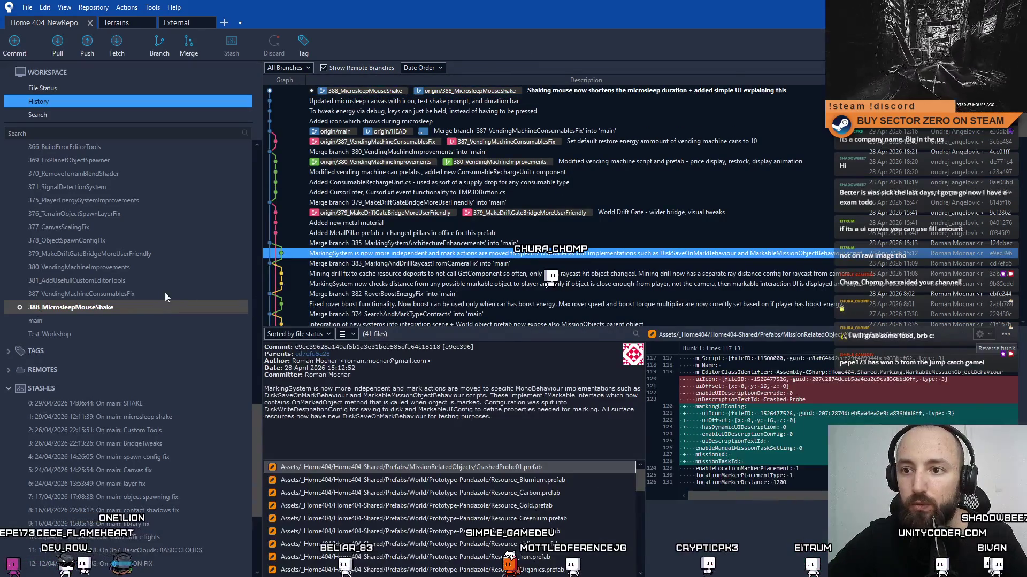
pyautogui.click(553, 208)
pyautogui.click(535, 242)
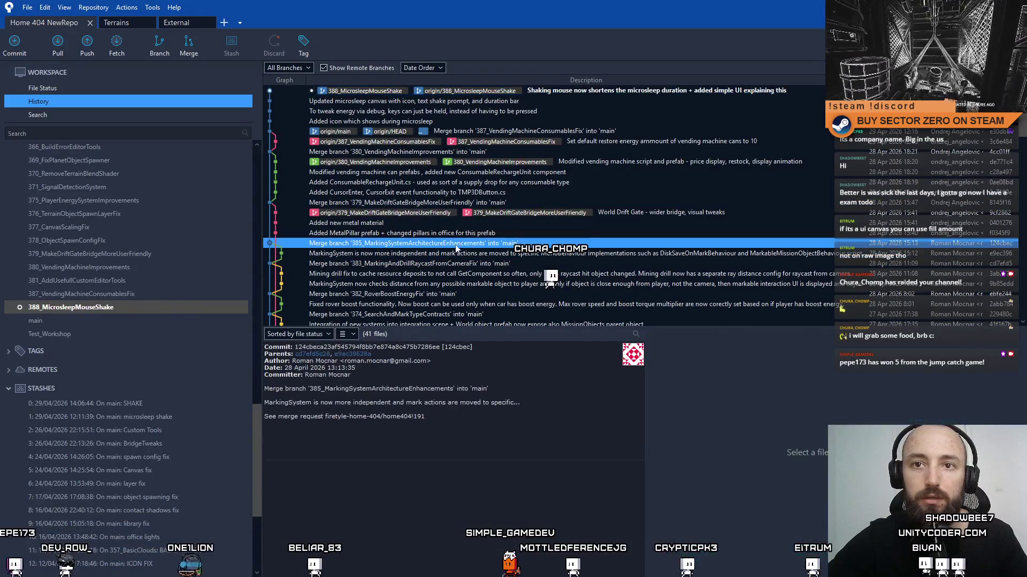